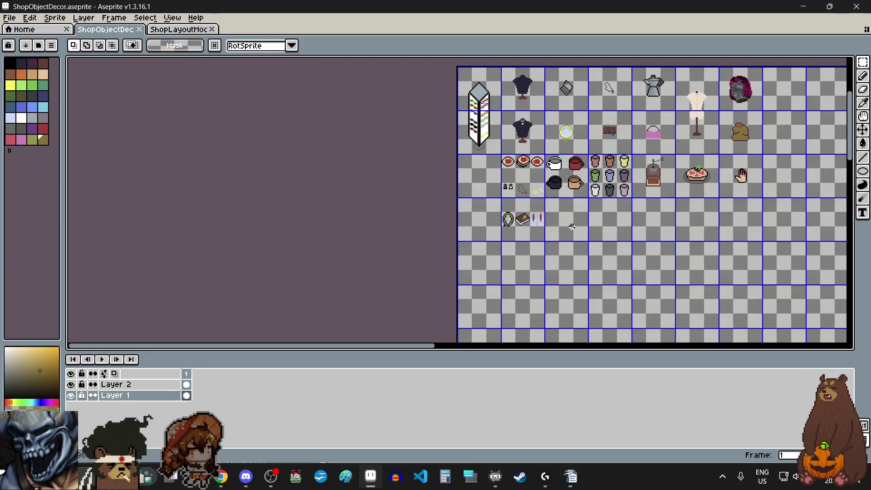
Step: Pan and zoom around the decor sheet to bring the candle sprites into view
scroll(583, 216, right, 3)
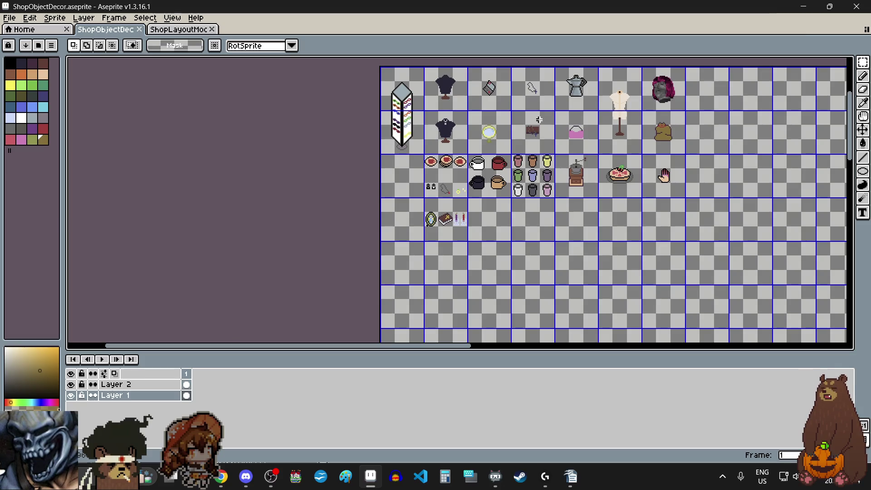
scroll(540, 113, up, 2)
scroll(540, 112, down, 1)
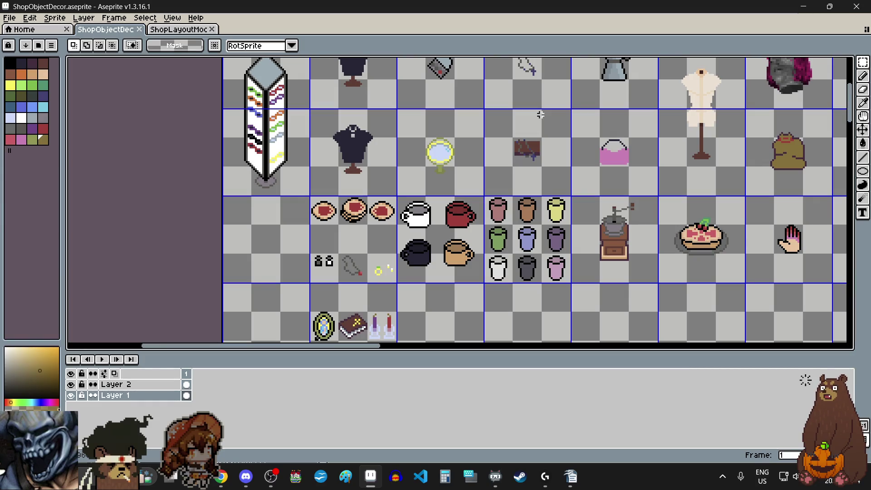
scroll(541, 115, down, 2)
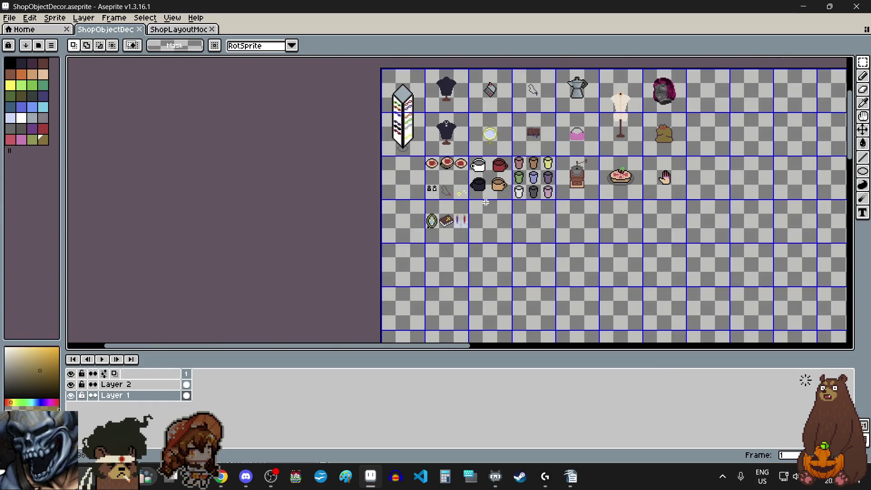
scroll(485, 202, up, 2)
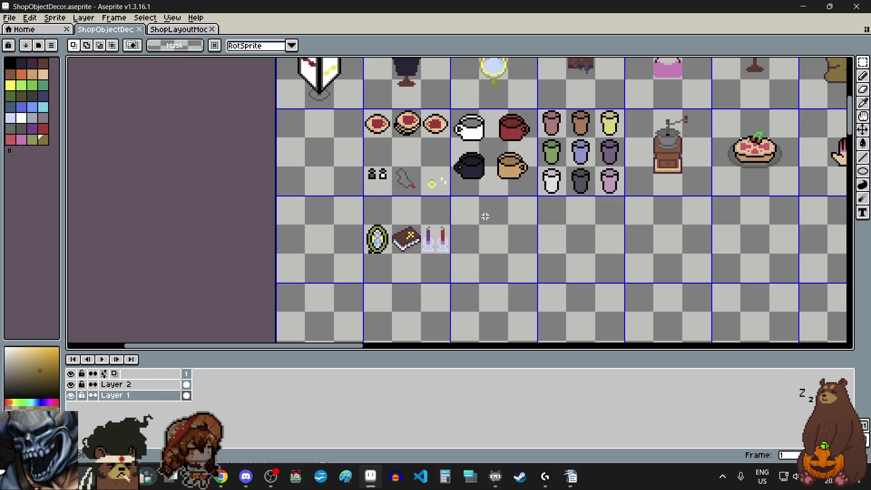
scroll(485, 217, down, 2)
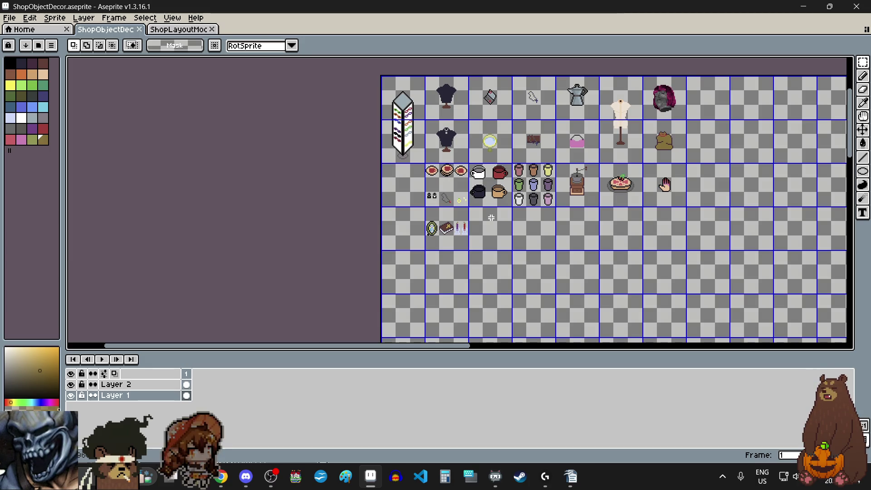
scroll(639, 186, up, 5)
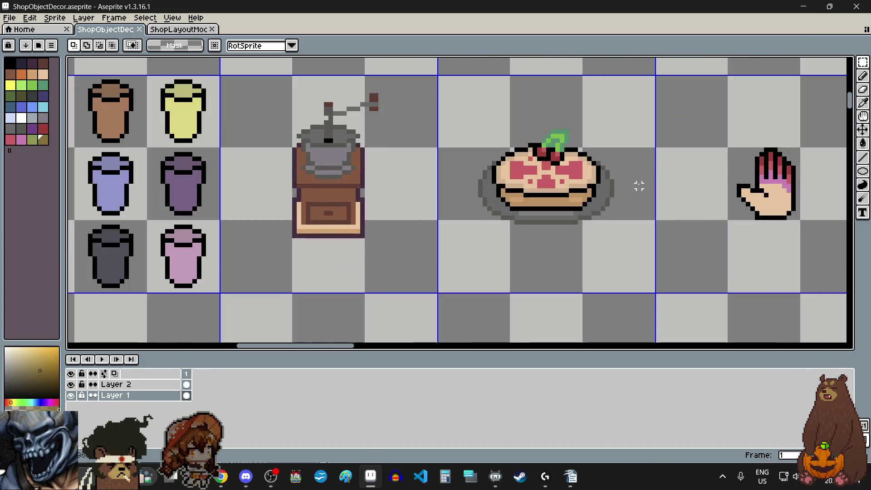
scroll(601, 161, up, 5)
scroll(604, 160, up, 1)
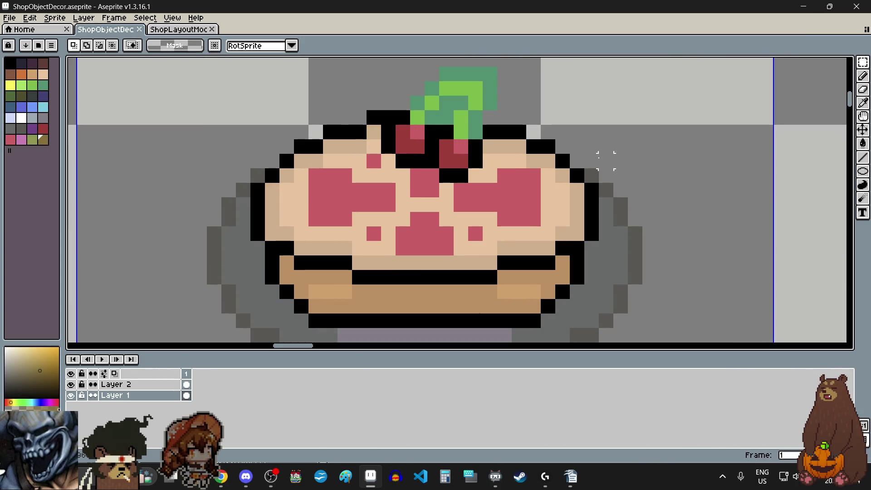
scroll(595, 160, down, 5)
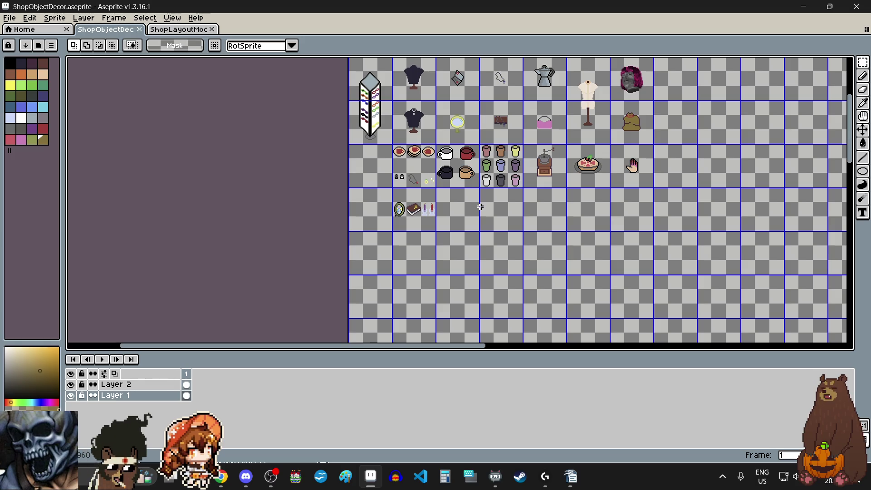
scroll(482, 208, down, 2)
scroll(520, 176, up, 2)
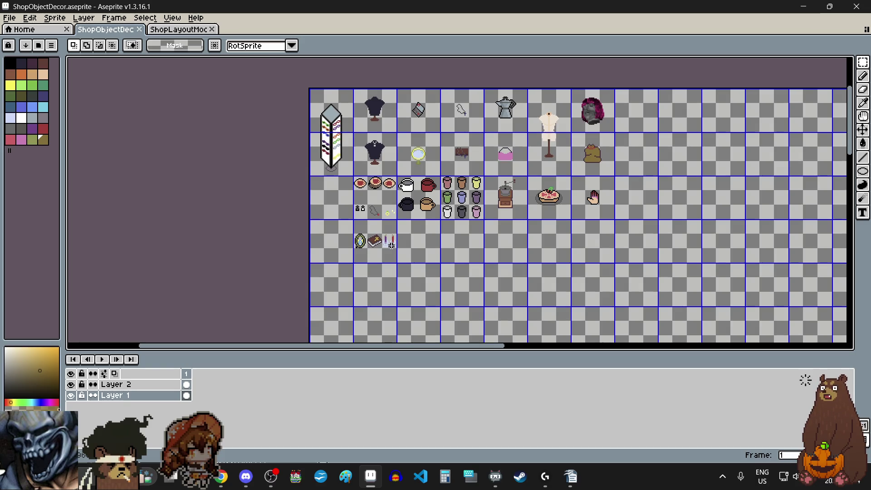
scroll(391, 244, up, 3)
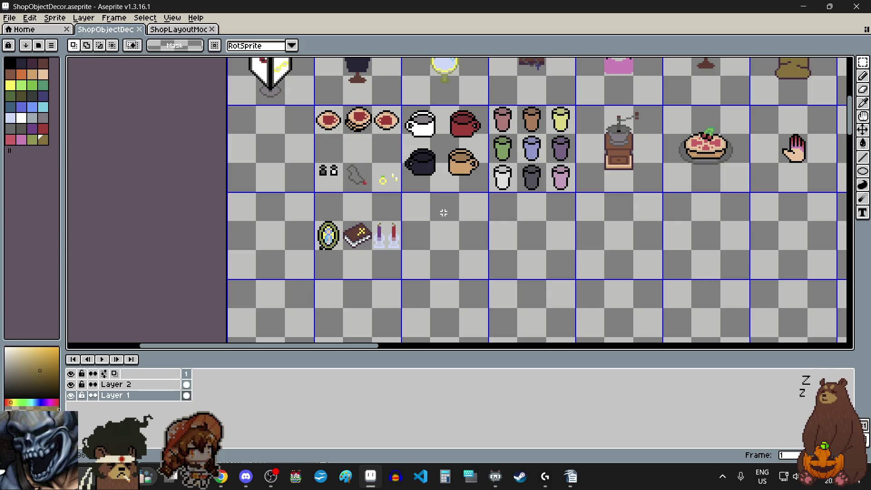
scroll(444, 213, down, 3)
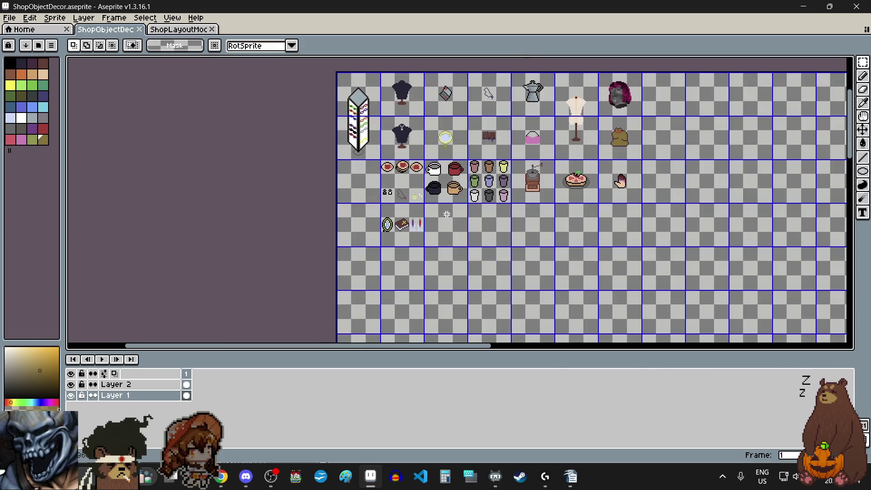
scroll(706, 104, up, 2)
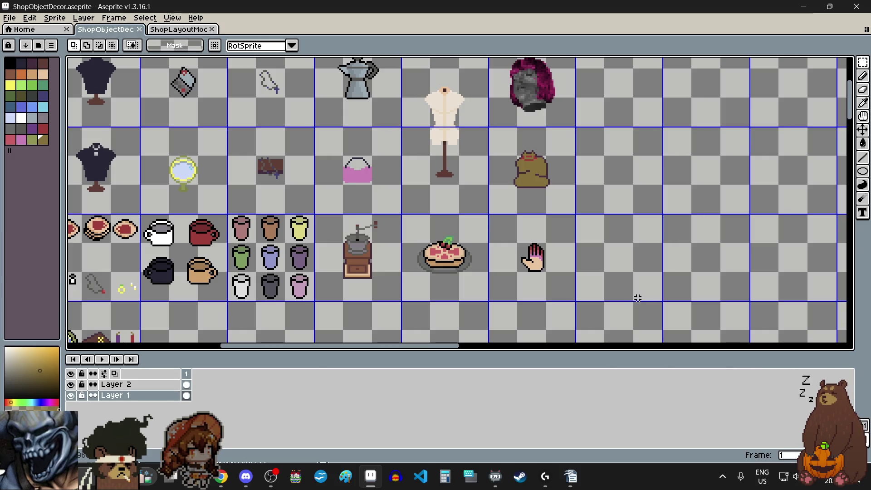
drag(460, 347, 412, 349)
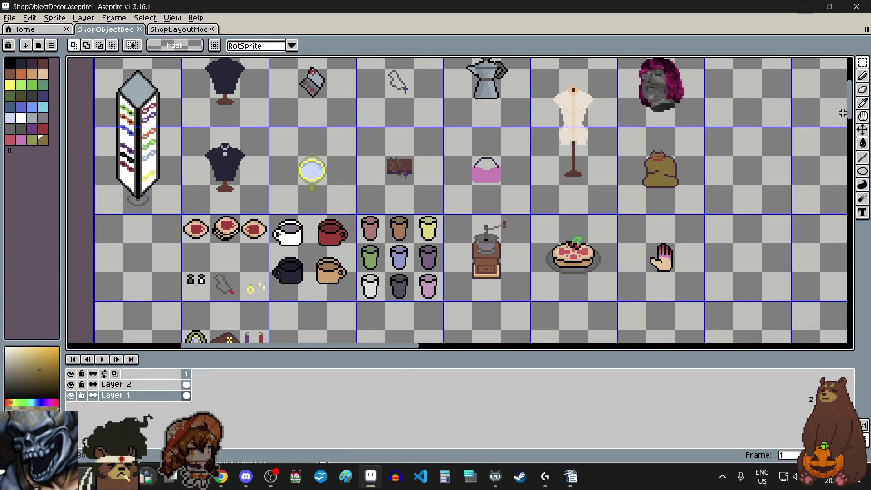
drag(851, 116, 852, 124)
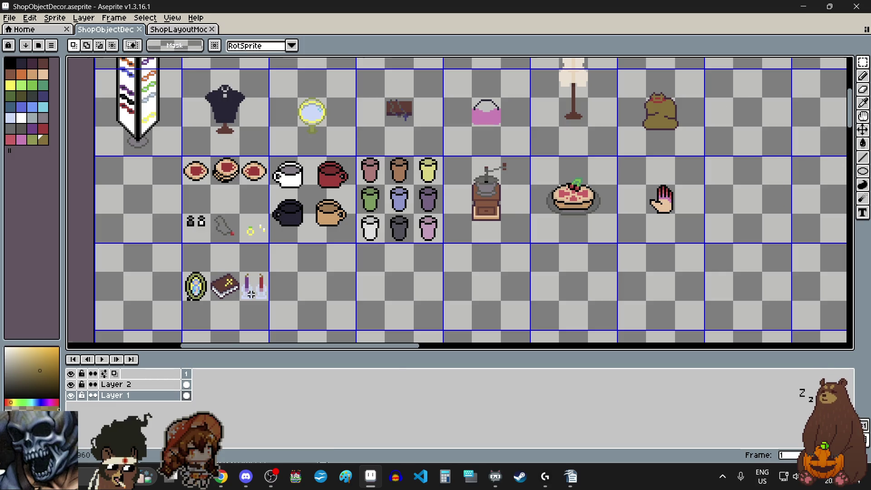
Step: Paint a two-pixel olive band across the red and purple candles with the Pencil
scroll(251, 294, up, 4)
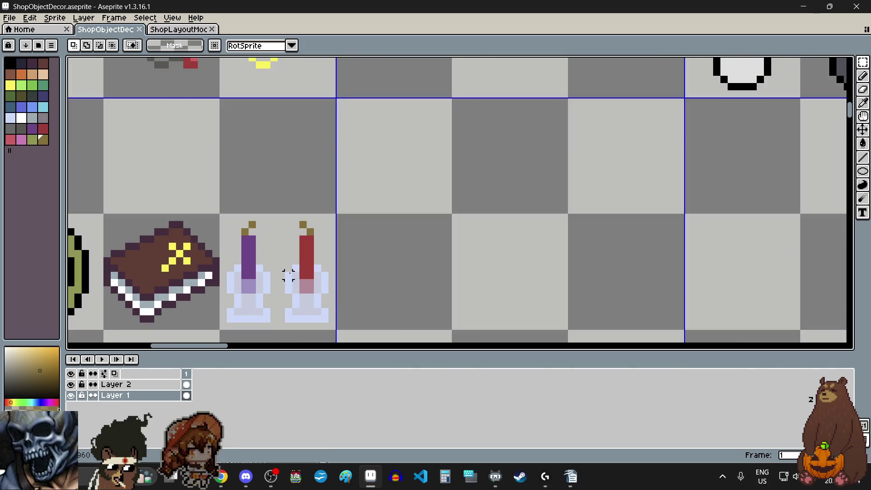
scroll(269, 280, up, 1)
click(31, 140)
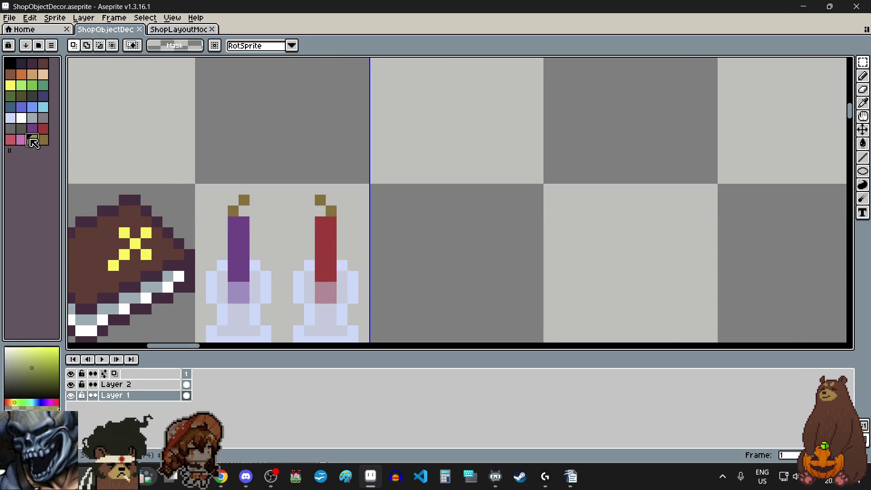
click(863, 76)
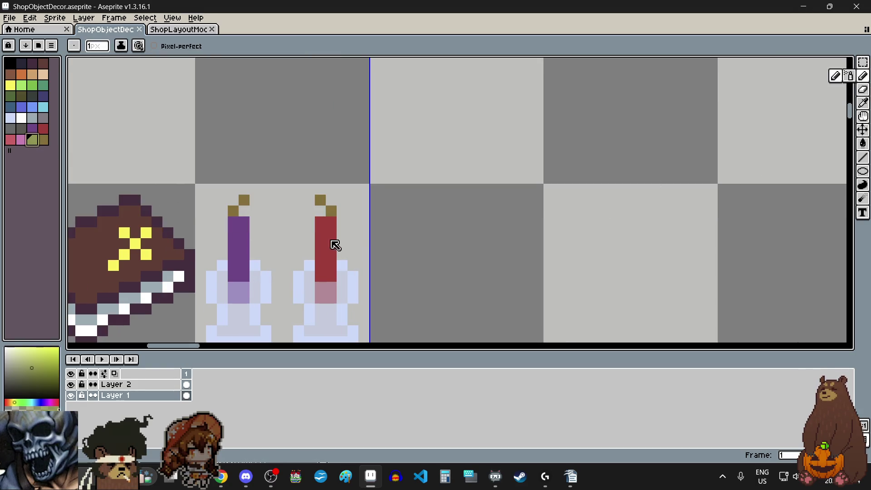
scroll(317, 253, up, 1)
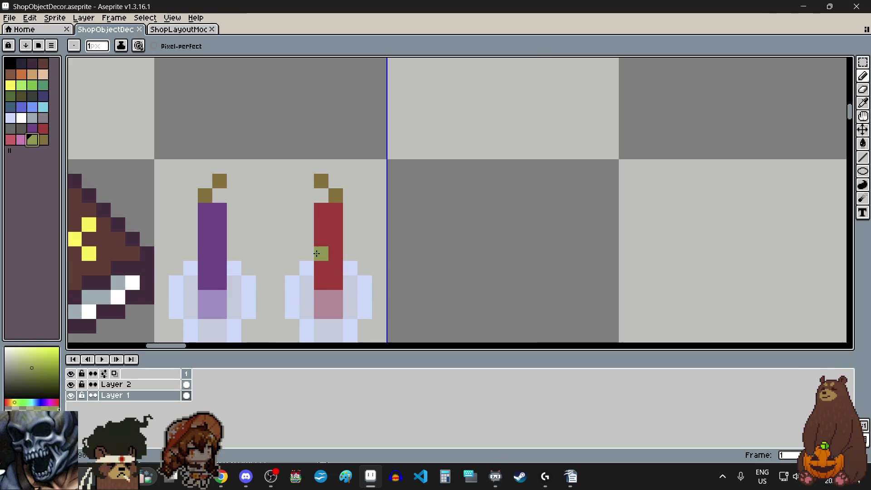
drag(321, 239, 336, 239)
drag(208, 243, 220, 241)
scroll(220, 240, down, 4)
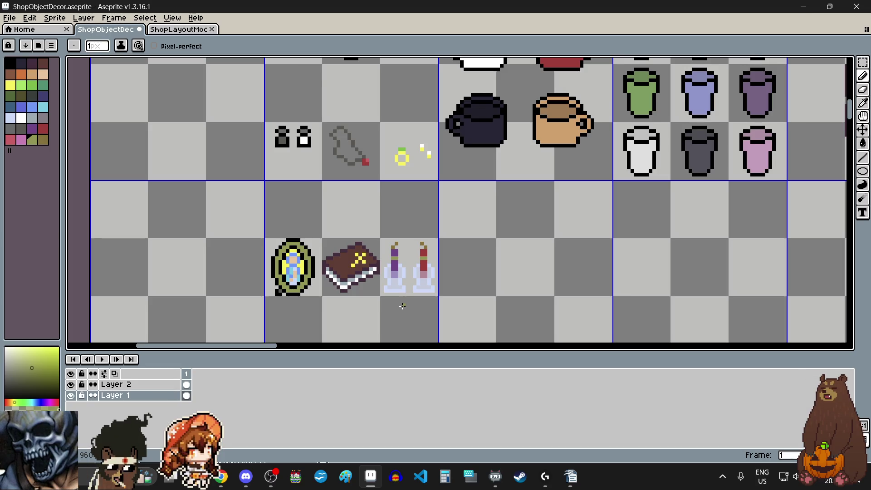
scroll(402, 307, down, 4)
scroll(393, 309, up, 3)
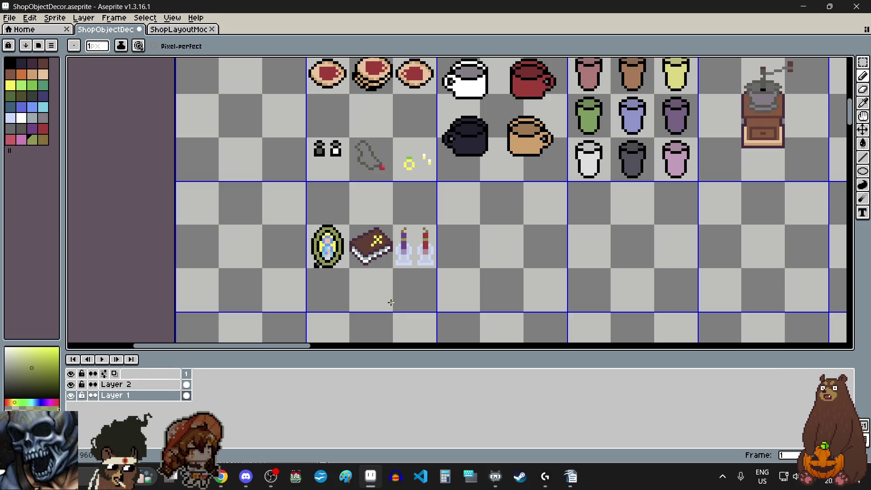
Step: Draw a large white ellipse outline in the empty cell below the book sprite
click(21, 119)
scroll(336, 213, down, 4)
scroll(344, 217, up, 3)
scroll(346, 219, up, 1)
scroll(363, 234, up, 1)
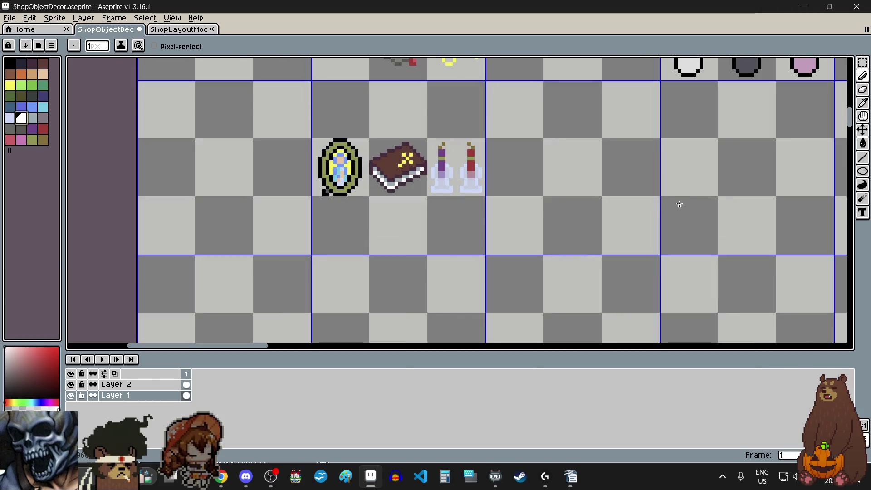
click(863, 172)
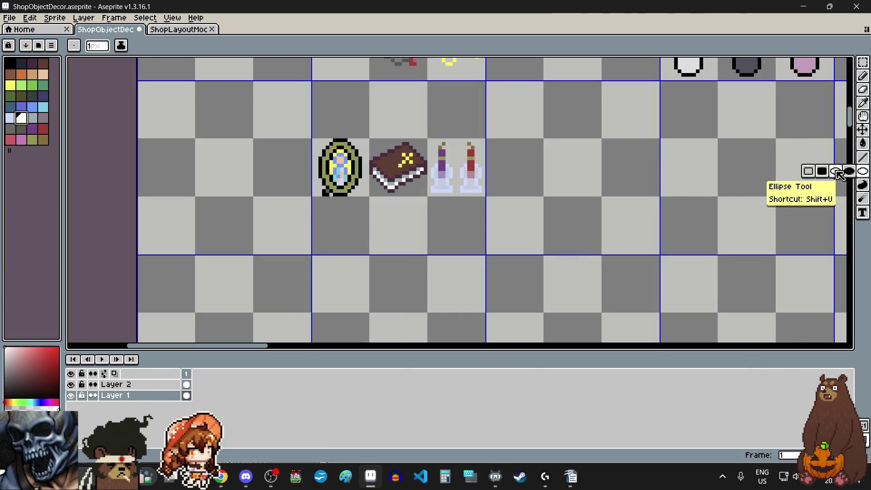
scroll(366, 204, up, 1)
scroll(364, 199, up, 1)
scroll(377, 186, up, 1)
scroll(380, 191, down, 1)
mouse_move(374, 186)
mouse_down()
mouse_move(491, 295)
mouse_move(485, 293)
mouse_up()
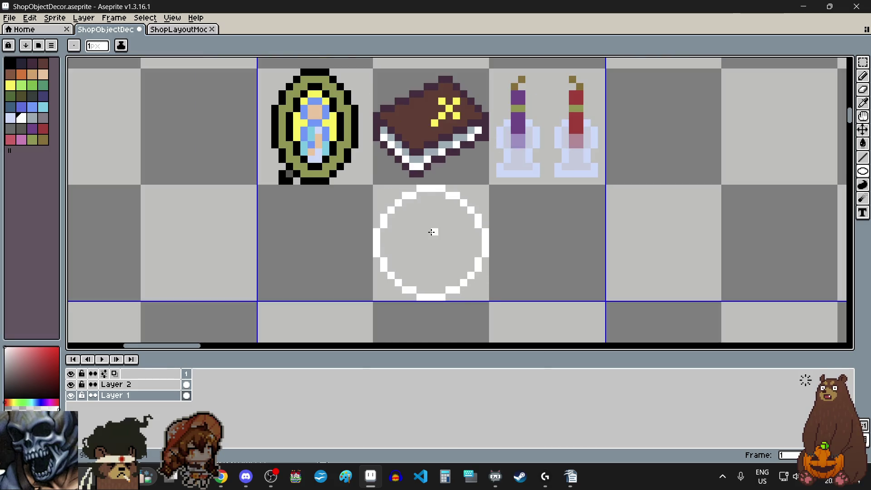
Step: Try a smaller inner circle, undo it, and return to the Pencil tool
scroll(424, 225, up, 1)
scroll(383, 206, up, 1)
scroll(360, 165, down, 2)
mouse_move(358, 163)
mouse_down()
mouse_move(434, 242)
mouse_move(426, 242)
mouse_up()
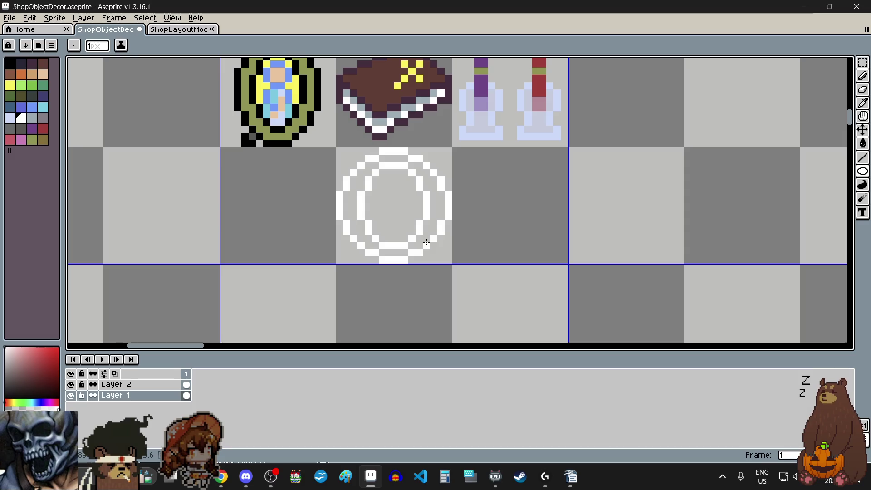
scroll(391, 191, up, 1)
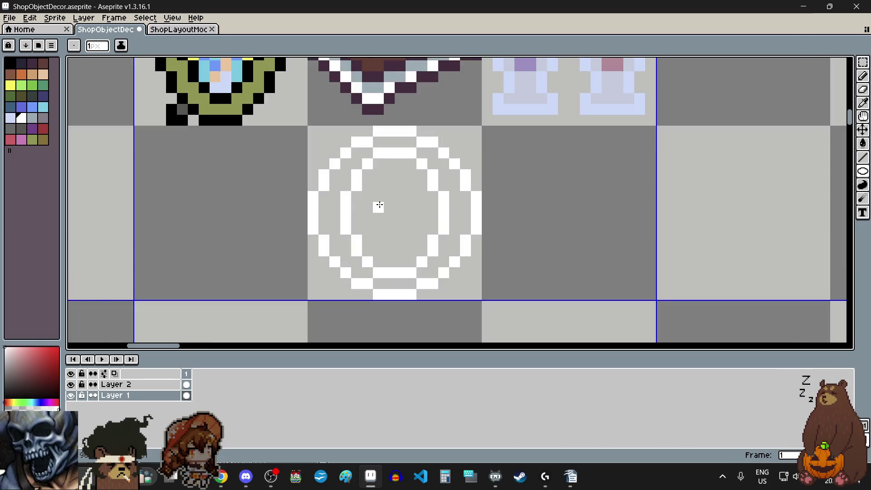
scroll(383, 208, down, 3)
scroll(387, 215, up, 1)
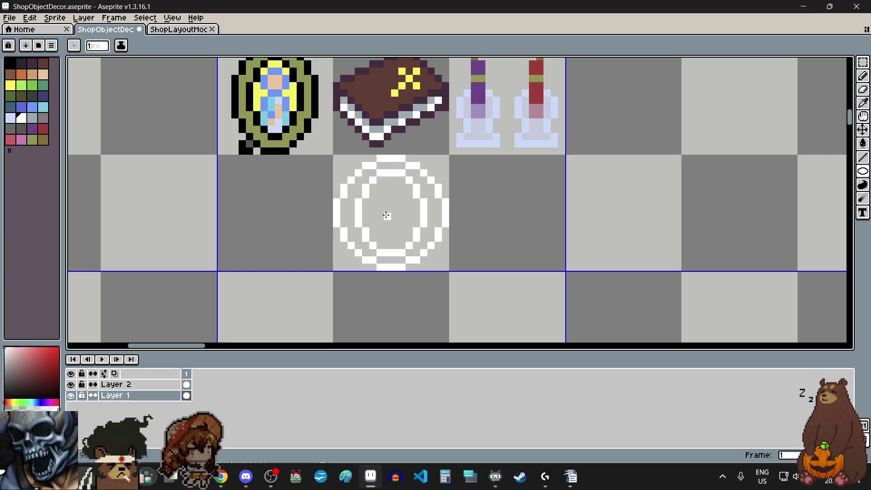
key(ctrl+z)
click(862, 75)
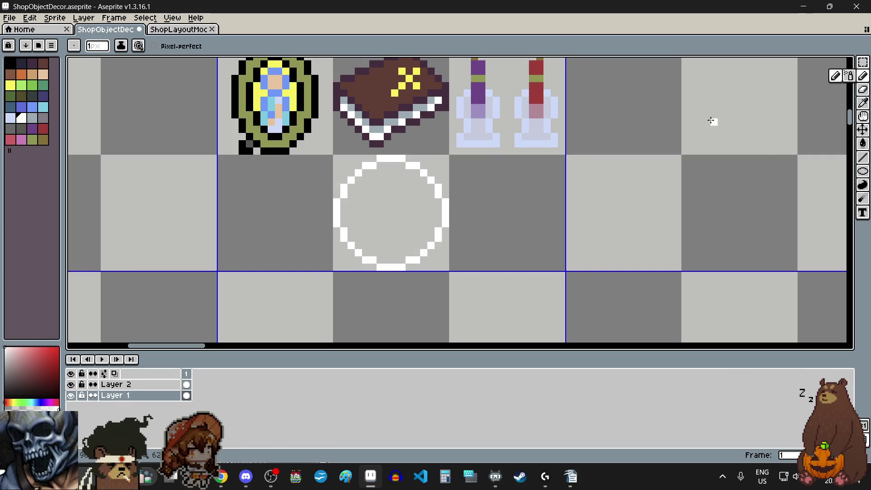
scroll(381, 200, up, 1)
scroll(369, 198, up, 2)
click(376, 169)
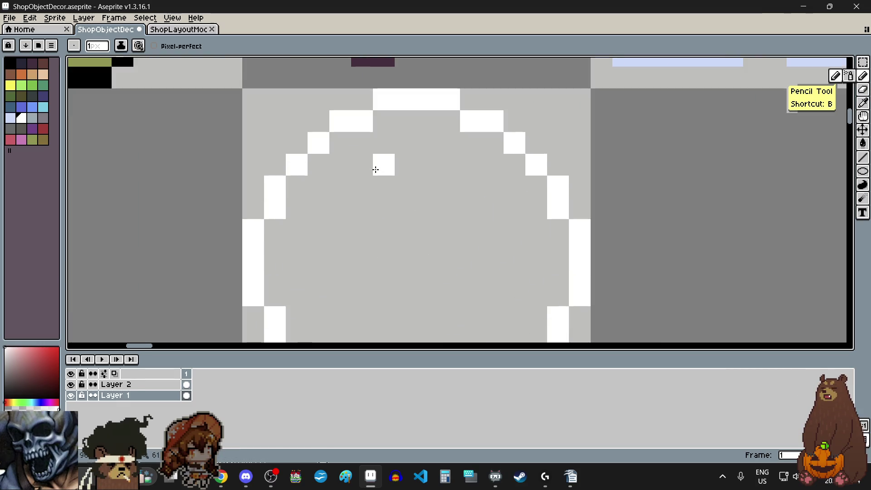
Step: Trace the inner ring's white top band and left side pixel by pixel
click(383, 143)
drag(406, 145, 449, 143)
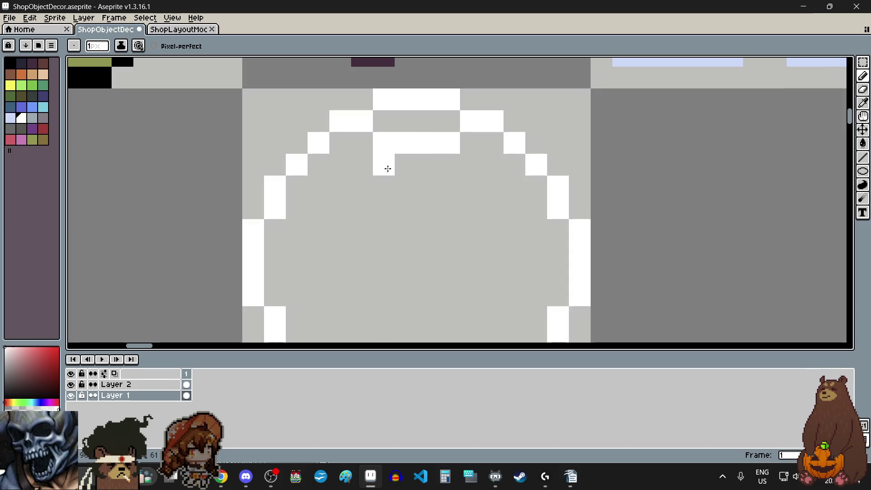
click(361, 166)
click(316, 186)
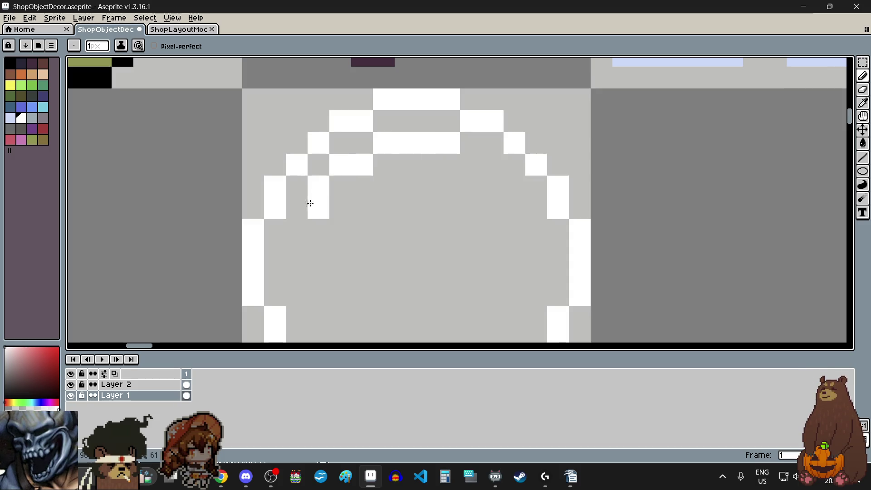
drag(295, 230, 295, 270)
scroll(305, 293, down, 5)
scroll(305, 292, up, 3)
scroll(370, 194, up, 1)
Step: Complete the inner ring's lower-left curve, bottom edge and right side in white
click(321, 218)
click(342, 234)
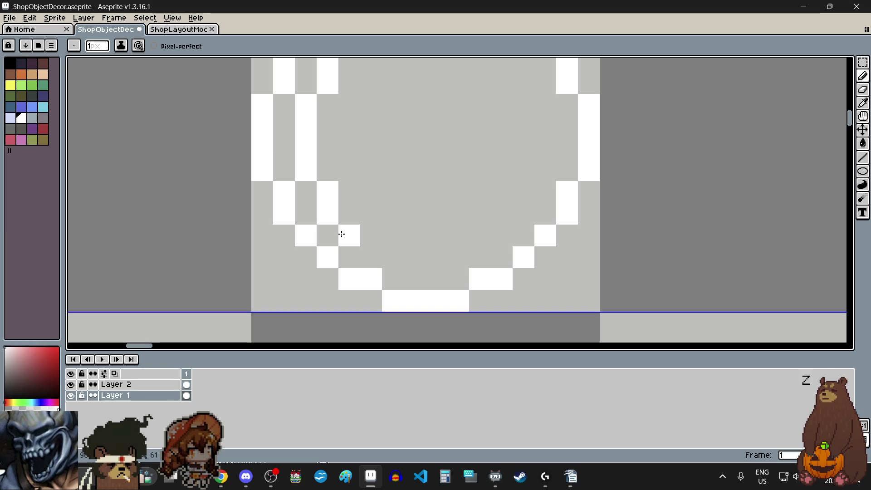
click(370, 237)
mouse_move(407, 256)
mouse_down()
mouse_move(458, 256)
mouse_move(501, 236)
mouse_move(530, 199)
mouse_move(542, 153)
mouse_move(538, 171)
mouse_move(538, 152)
mouse_move(518, 126)
mouse_move(502, 124)
mouse_up()
scroll(522, 191, down, 1)
scroll(521, 195, up, 1)
click(541, 224)
scroll(521, 123, down, 1)
scroll(526, 136, up, 1)
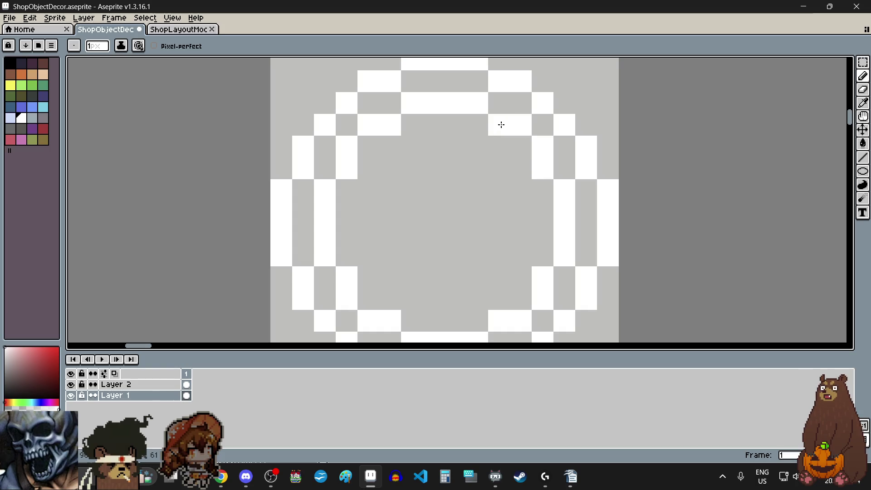
scroll(433, 178, down, 1)
Step: Draw the next inner ring's side columns and bottom bar, undoing stray strokes
scroll(433, 178, up, 1)
mouse_move(422, 142)
mouse_down()
mouse_move(482, 138)
mouse_move(391, 168)
mouse_move(377, 253)
mouse_up()
key(ctrl+z)
click(378, 180)
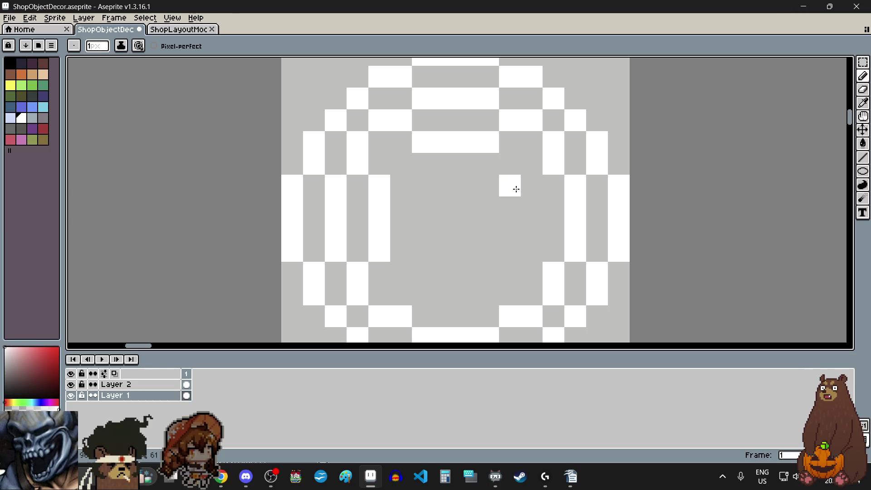
drag(530, 189, 531, 254)
mouse_move(414, 287)
mouse_down()
mouse_move(486, 293)
mouse_move(503, 247)
mouse_up()
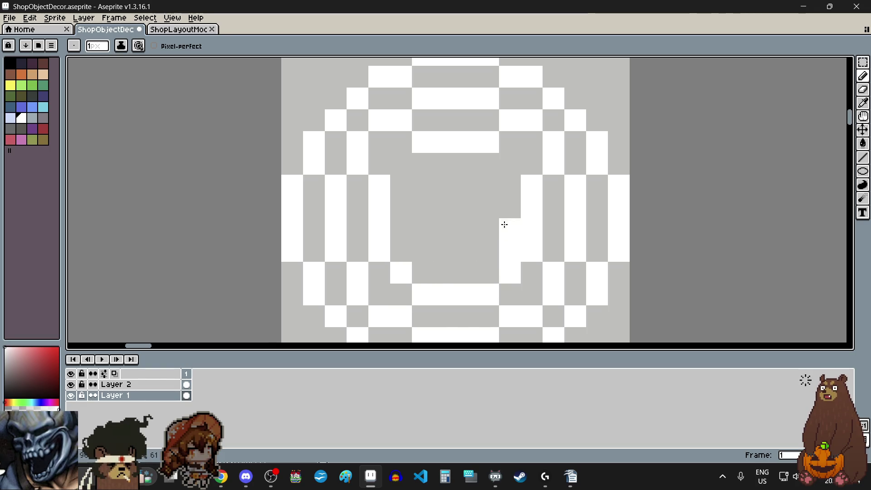
click(509, 164)
mouse_move(416, 183)
mouse_down()
mouse_move(488, 186)
mouse_move(486, 212)
mouse_up()
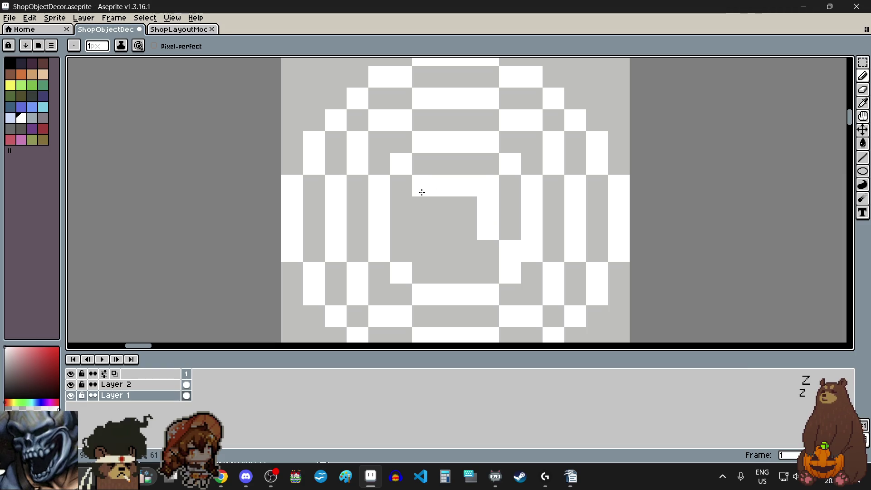
key(ctrl+z)
key(ctrl+z)
key(ctrl+z)
key(ctrl+z)
key(ctrl+z)
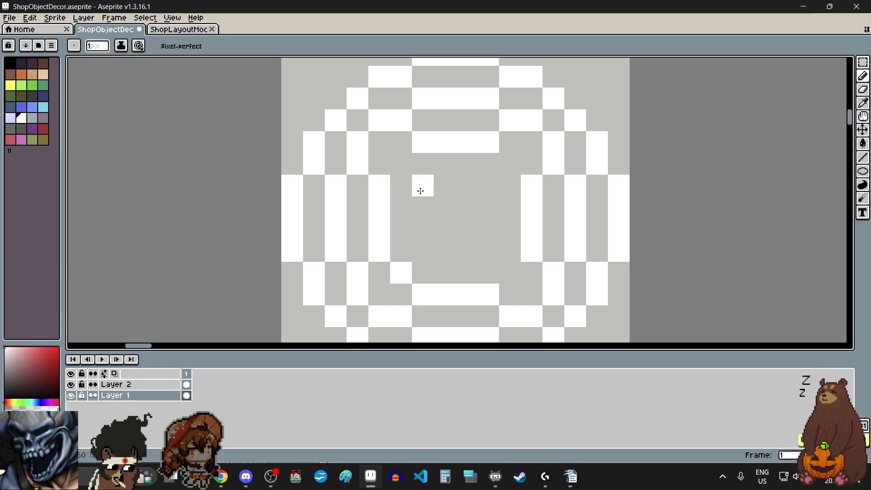
Step: Outline the small central square with corner pixels and its right and bottom sides
click(510, 272)
click(510, 163)
click(405, 165)
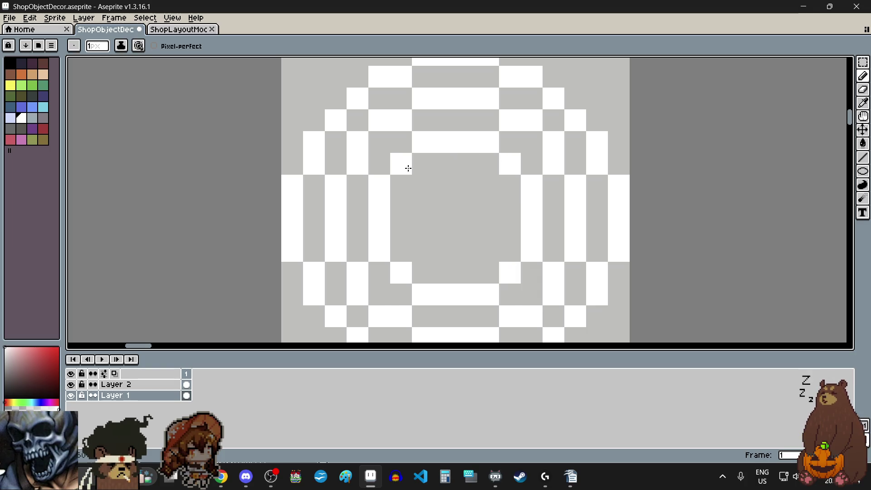
click(423, 185)
mouse_move(489, 193)
mouse_down()
mouse_move(486, 244)
mouse_move(470, 254)
mouse_move(416, 246)
mouse_move(414, 210)
mouse_move(444, 229)
mouse_up()
scroll(528, 233, down, 4)
scroll(529, 248, up, 2)
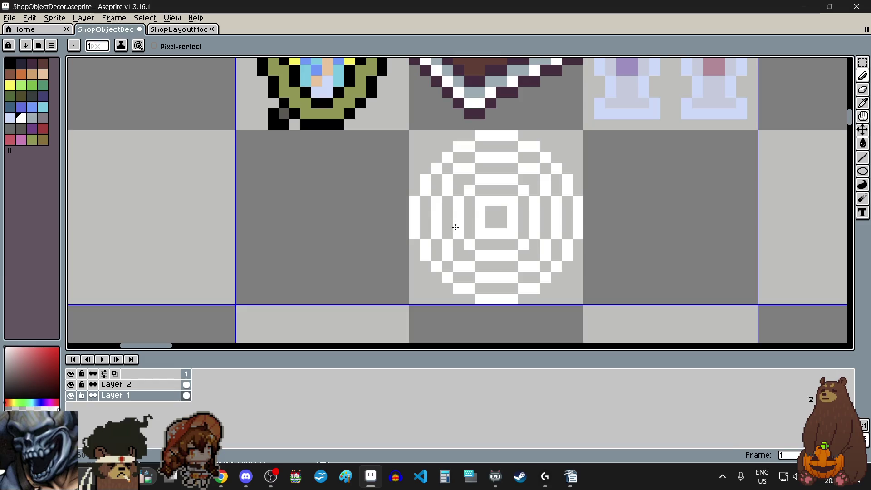
scroll(445, 189, up, 2)
scroll(431, 172, down, 1)
scroll(423, 156, up, 1)
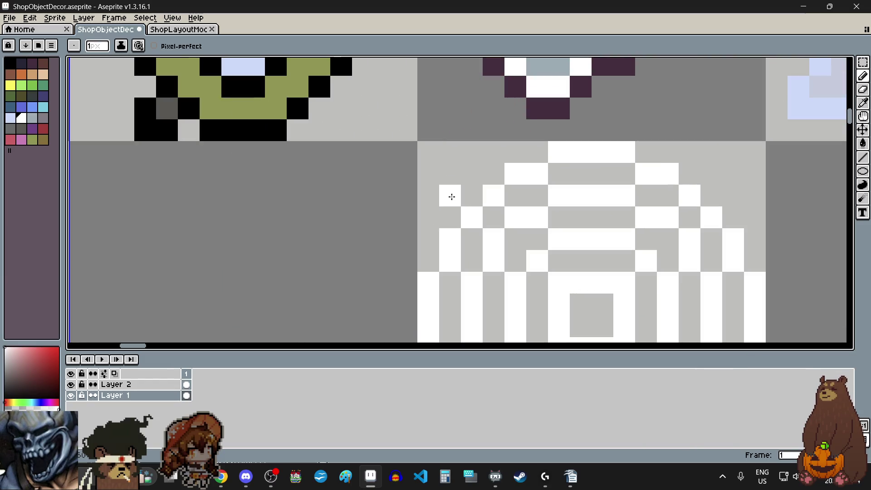
Step: Add white pixels on the disc's top-left edge, then undo the stray ones
drag(454, 195, 474, 172)
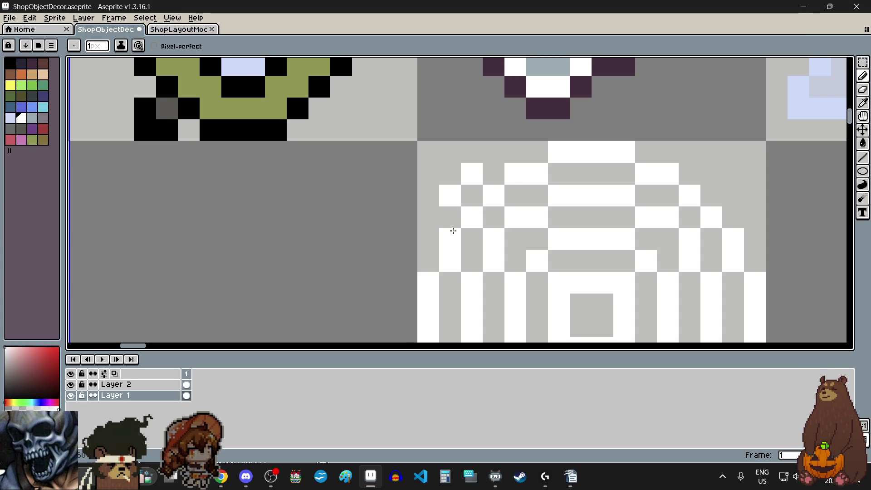
key(v)
key(ctrl+z)
key(ctrl+z)
key(b)
scroll(452, 227, down, 3)
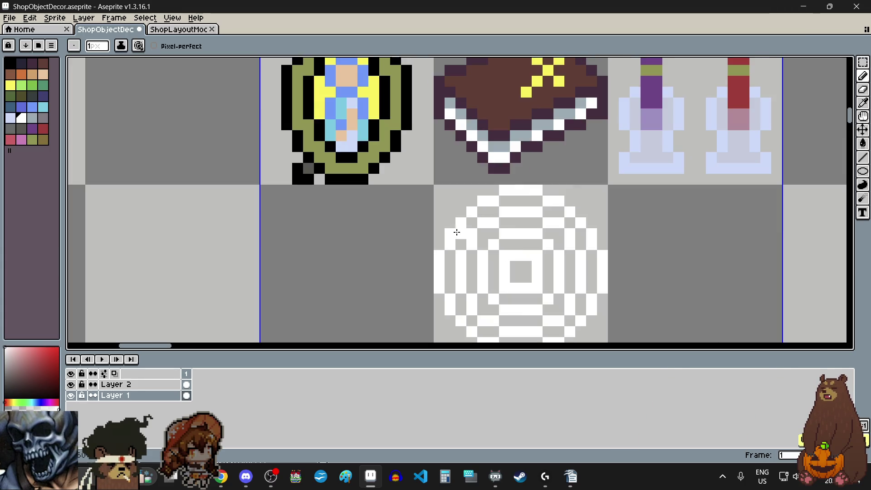
scroll(523, 263, up, 4)
Step: Paint white bridge pixels above, beside and below the central square, plus one grey gap
right_click(523, 263)
click(504, 220)
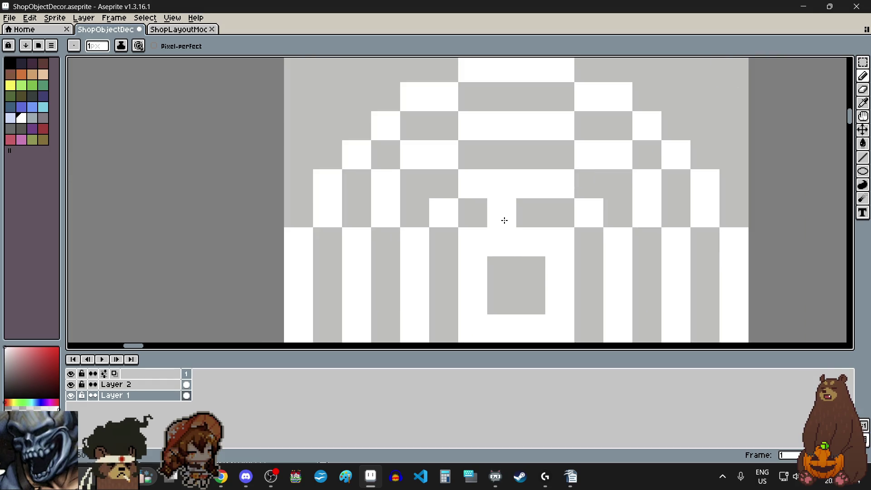
scroll(510, 227, down, 2)
scroll(535, 275, up, 3)
click(573, 187)
scroll(573, 189, down, 3)
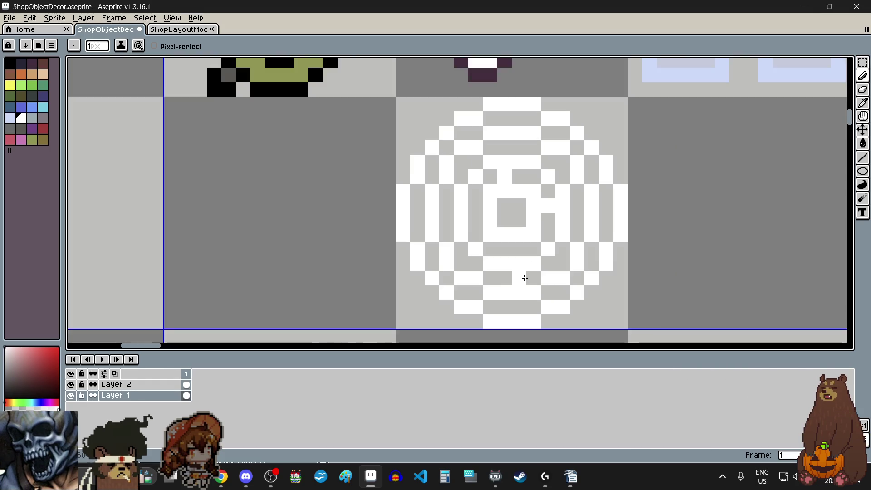
scroll(521, 231, up, 1)
click(520, 227)
scroll(507, 242, down, 1)
scroll(471, 210, up, 1)
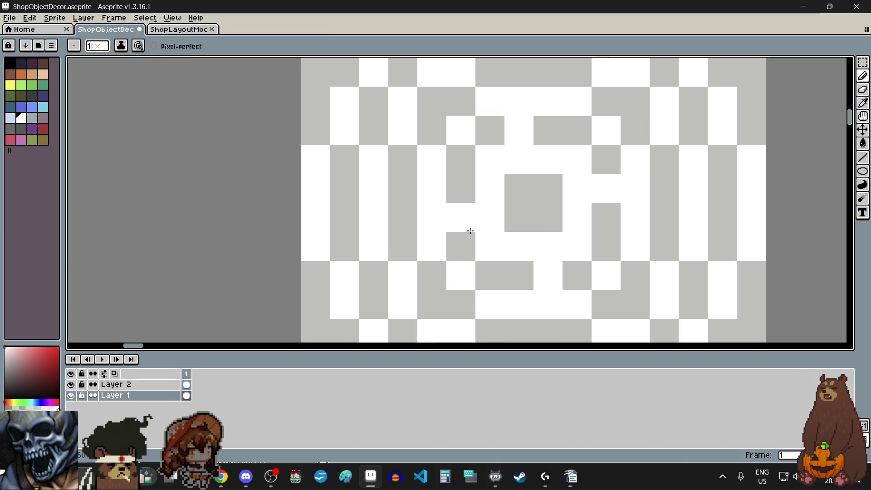
scroll(469, 221, down, 1)
scroll(445, 223, up, 1)
click(433, 238)
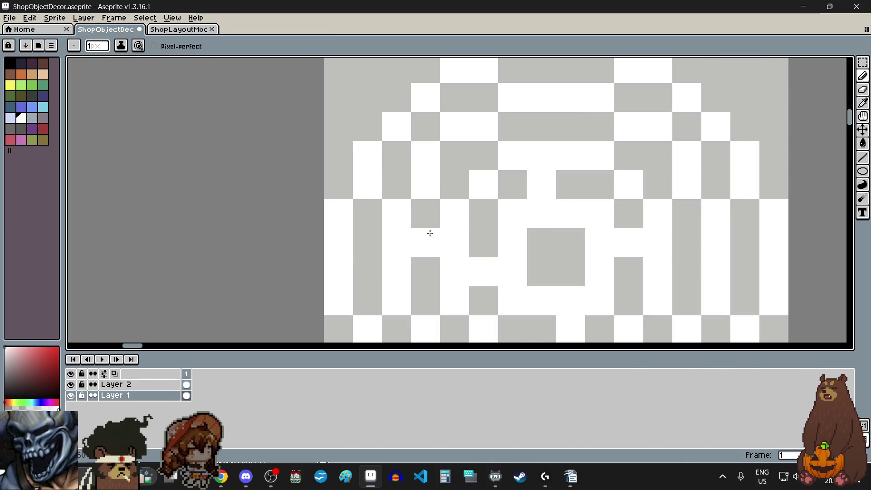
scroll(430, 233, down, 1)
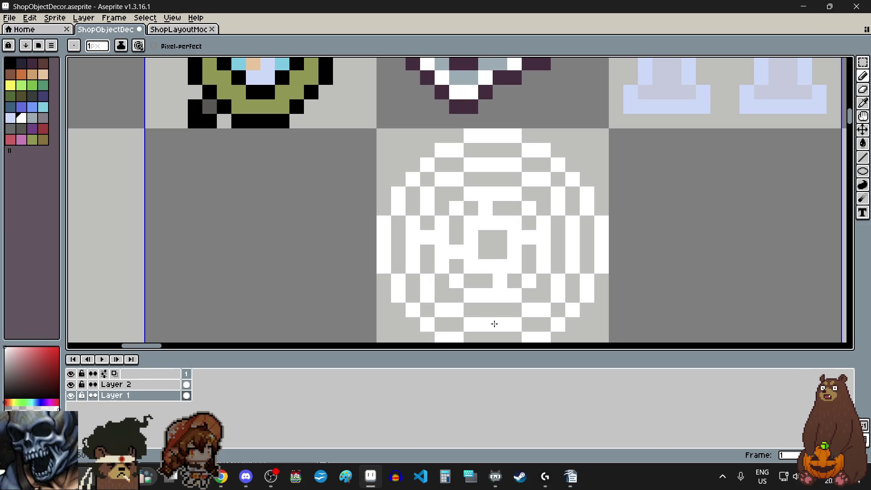
scroll(501, 339, up, 1)
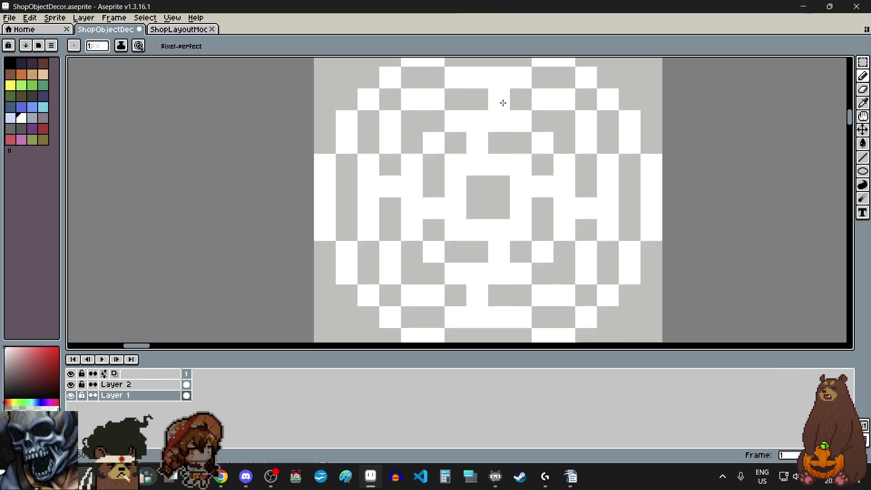
scroll(487, 215, down, 2)
scroll(449, 200, up, 3)
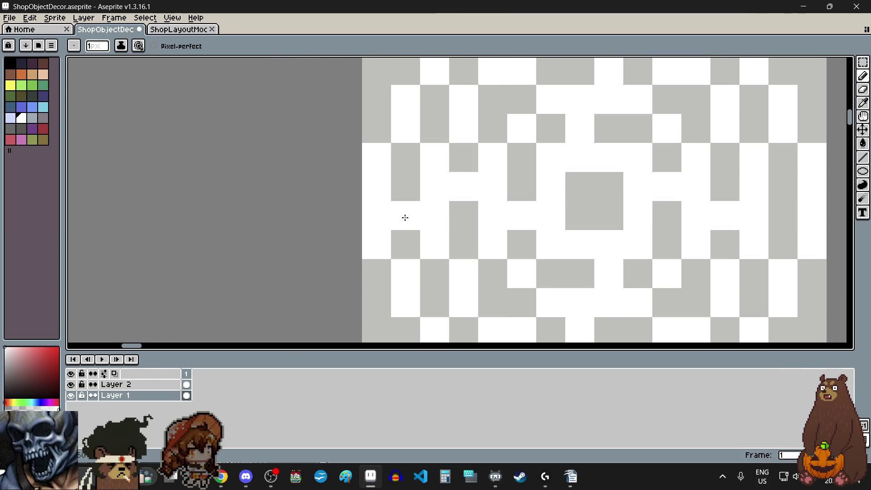
scroll(405, 217, down, 2)
scroll(470, 304, up, 2)
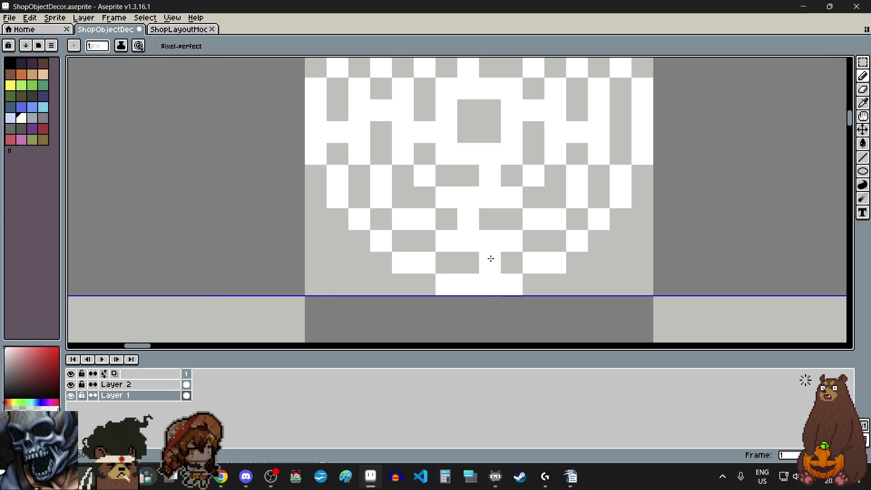
scroll(491, 258, down, 3)
scroll(565, 231, up, 2)
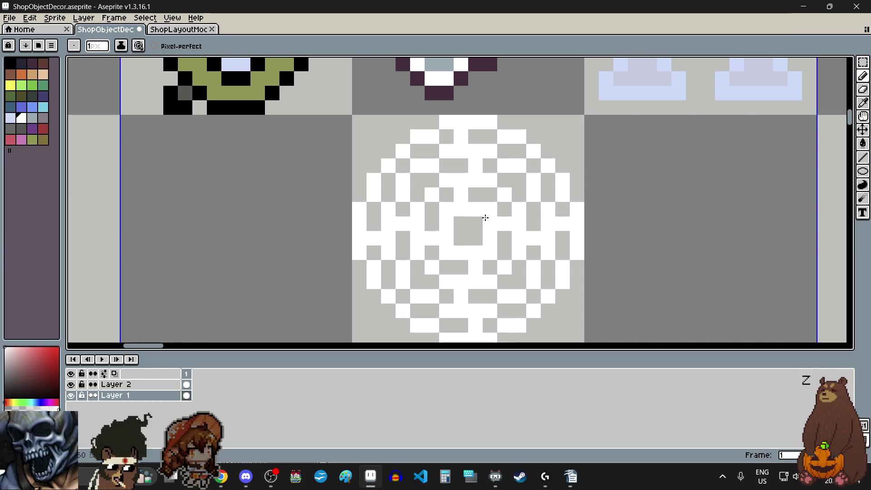
scroll(484, 219, down, 3)
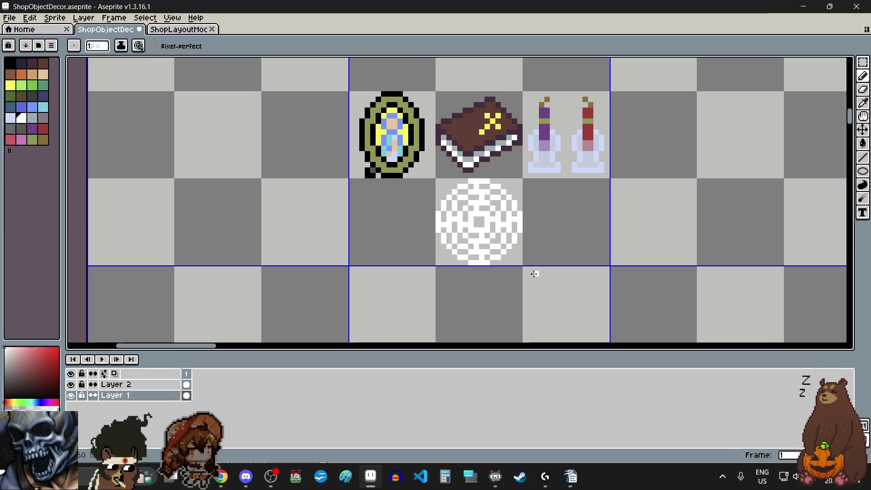
scroll(534, 274, down, 3)
scroll(534, 274, up, 2)
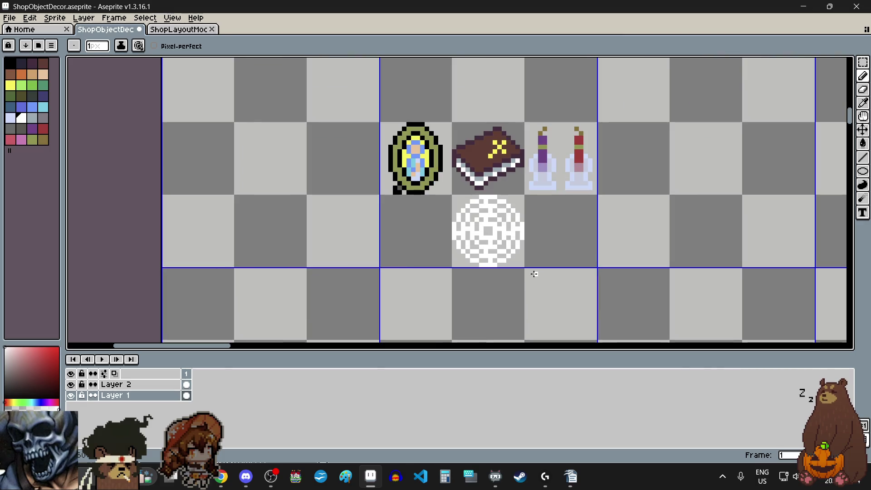
scroll(490, 204, up, 5)
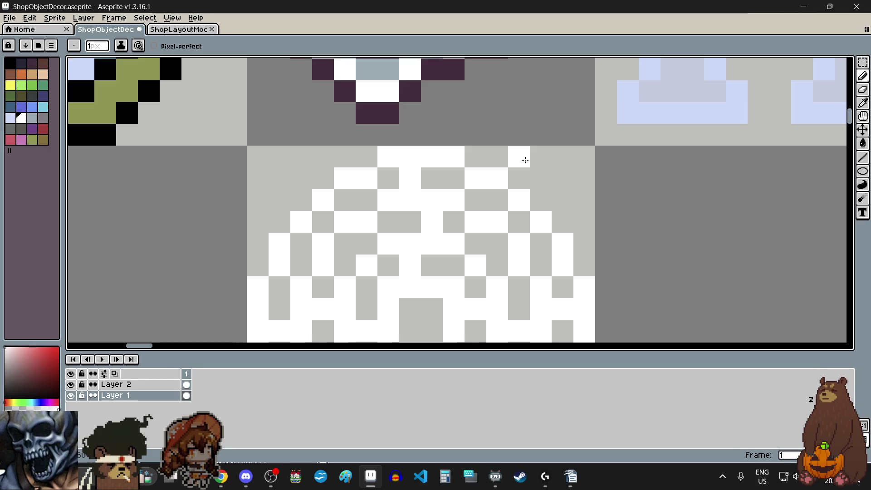
click(584, 223)
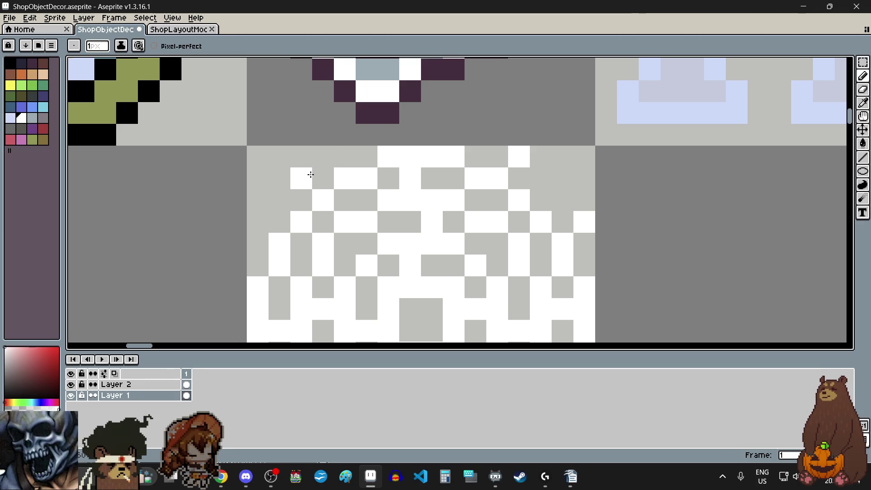
scroll(274, 200, down, 7)
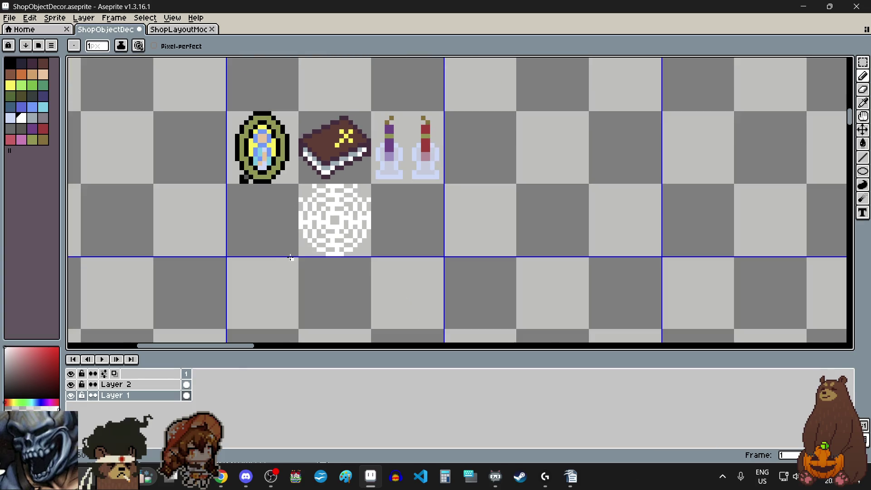
scroll(296, 235, up, 4)
scroll(296, 236, up, 3)
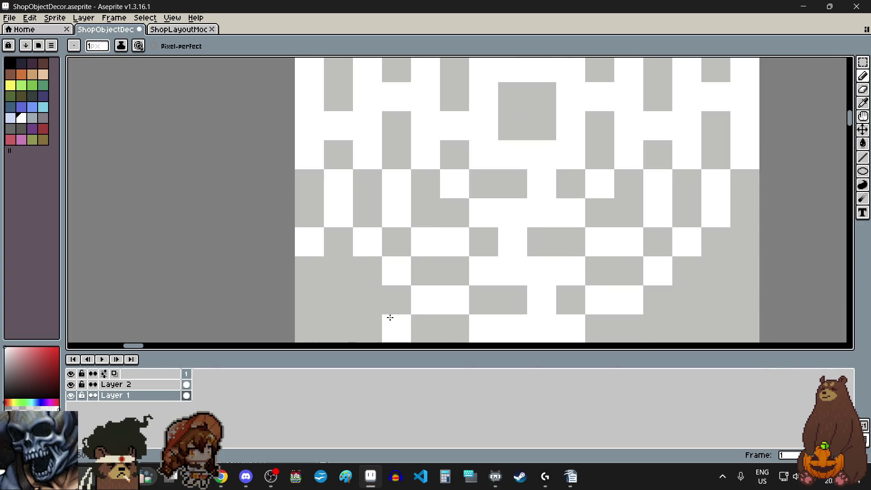
scroll(385, 300, down, 3)
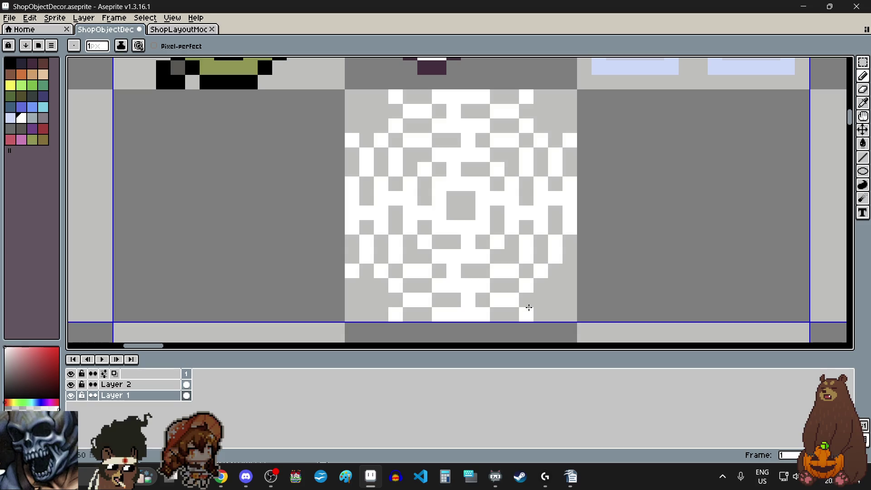
scroll(618, 300, down, 3)
scroll(628, 305, up, 1)
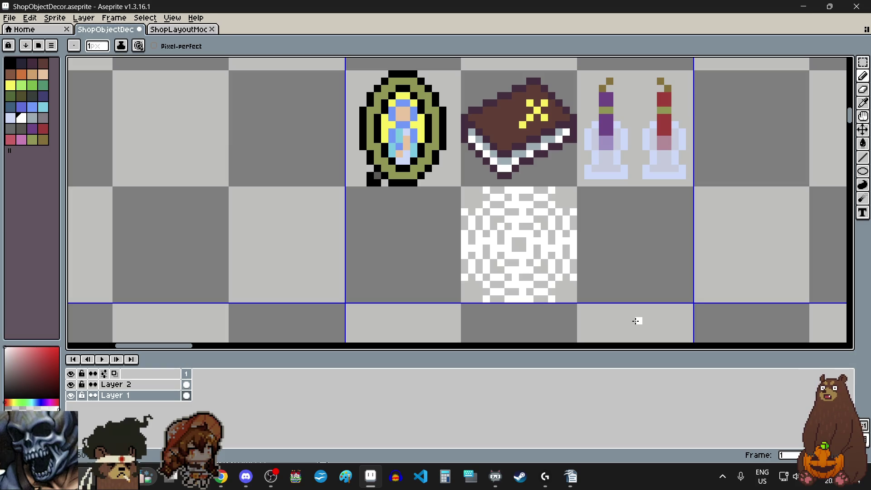
scroll(569, 303, down, 1)
scroll(568, 302, up, 2)
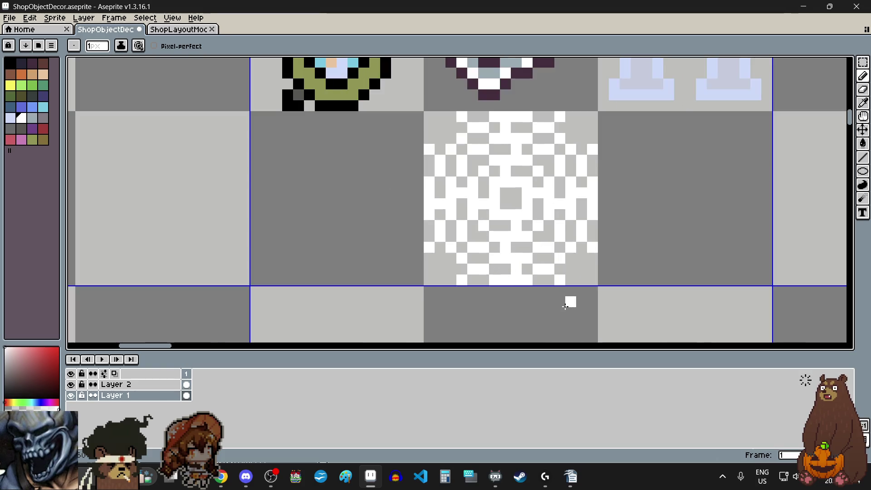
scroll(565, 307, up, 1)
scroll(565, 306, up, 1)
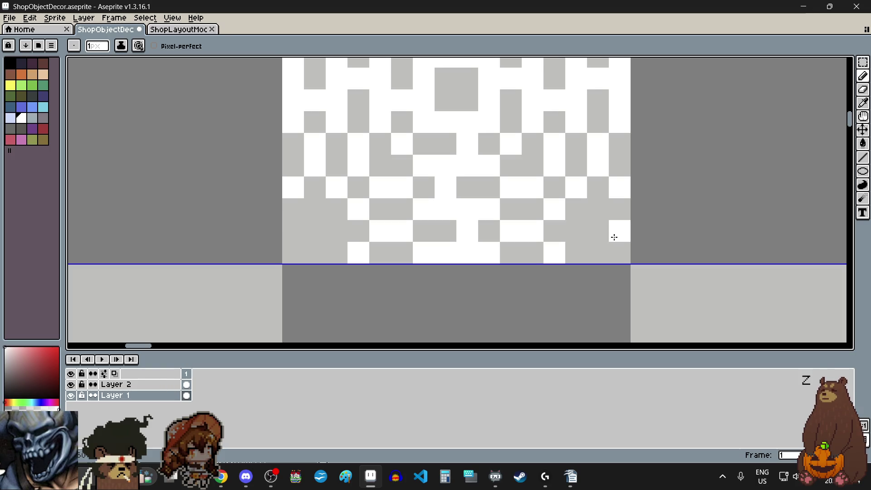
scroll(622, 259, down, 4)
scroll(623, 263, up, 3)
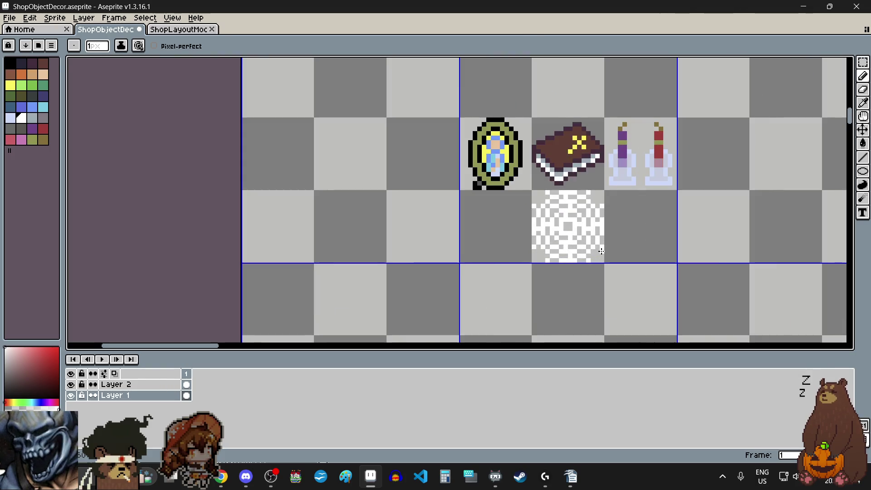
scroll(600, 250, down, 5)
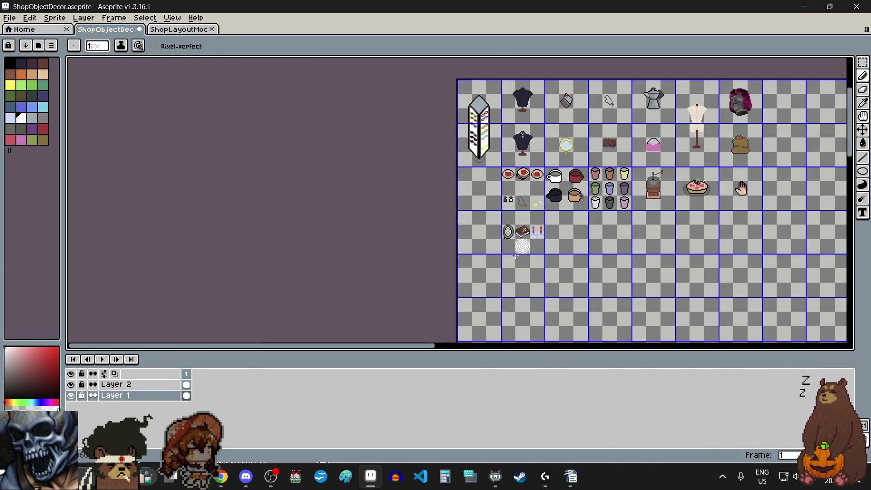
scroll(516, 256, up, 5)
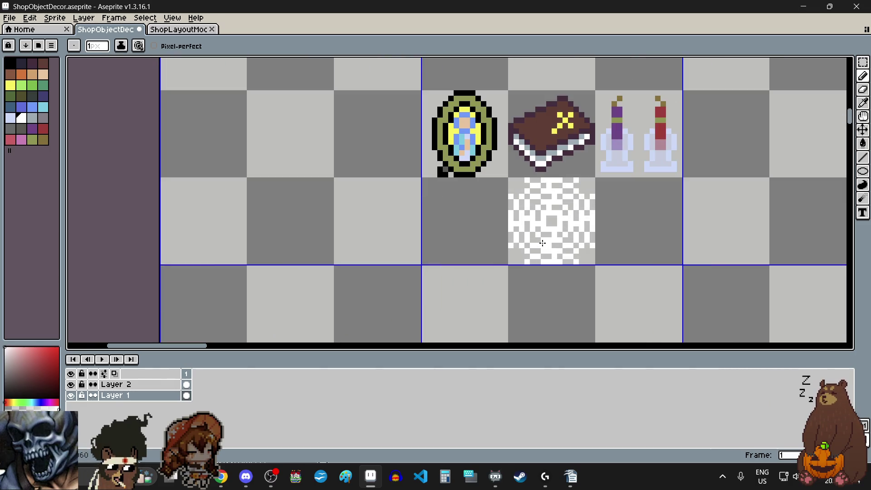
scroll(525, 220, down, 3)
scroll(532, 281, up, 2)
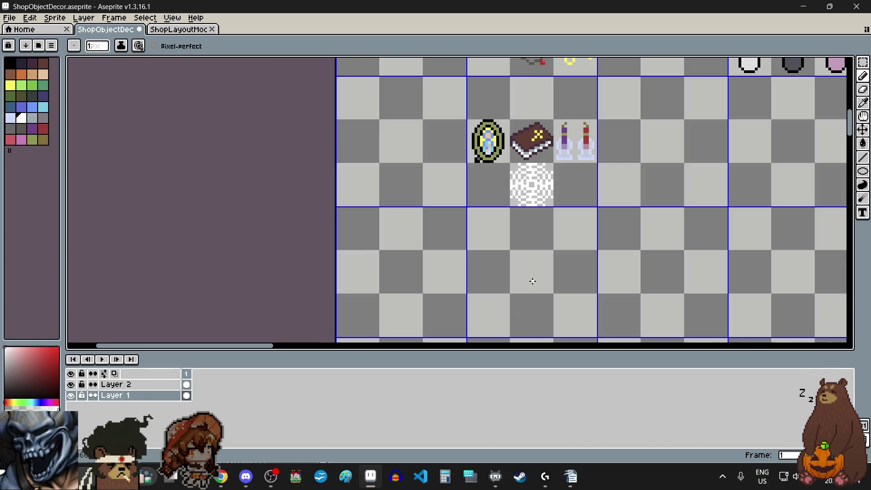
scroll(531, 278, down, 1)
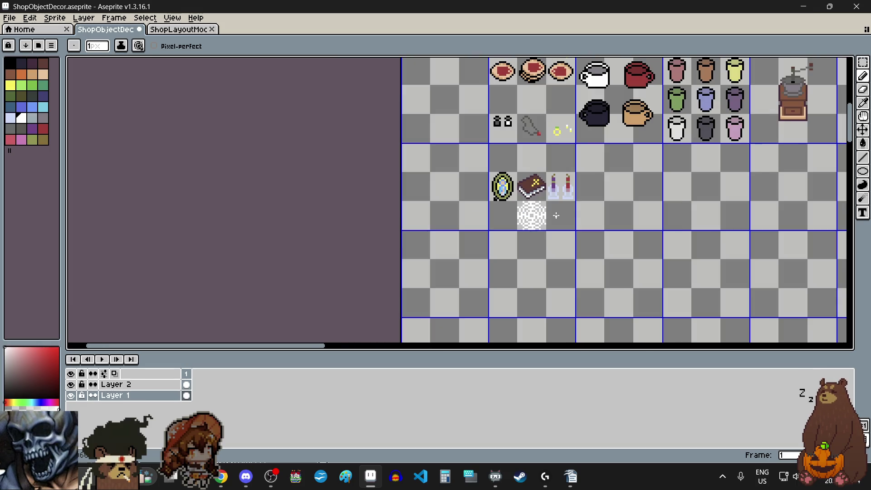
scroll(555, 216, up, 1)
scroll(529, 203, up, 4)
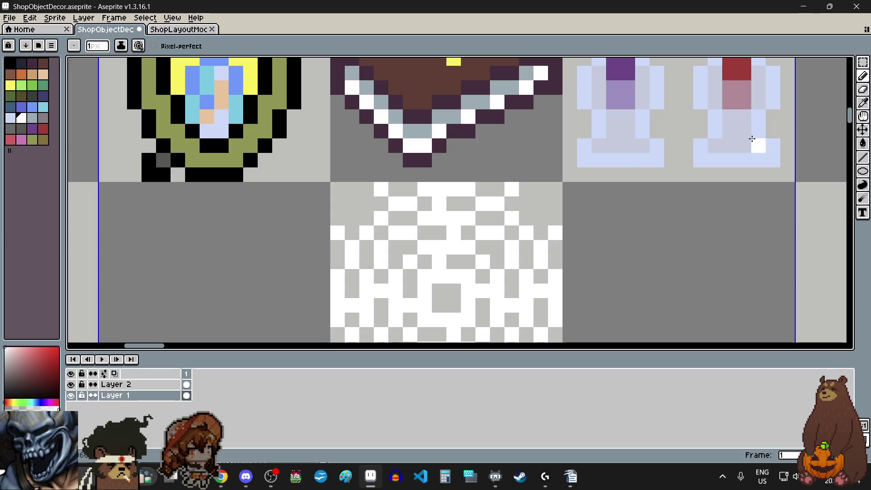
Step: Erase three stray white pixels from the disc's top and left edges
click(863, 89)
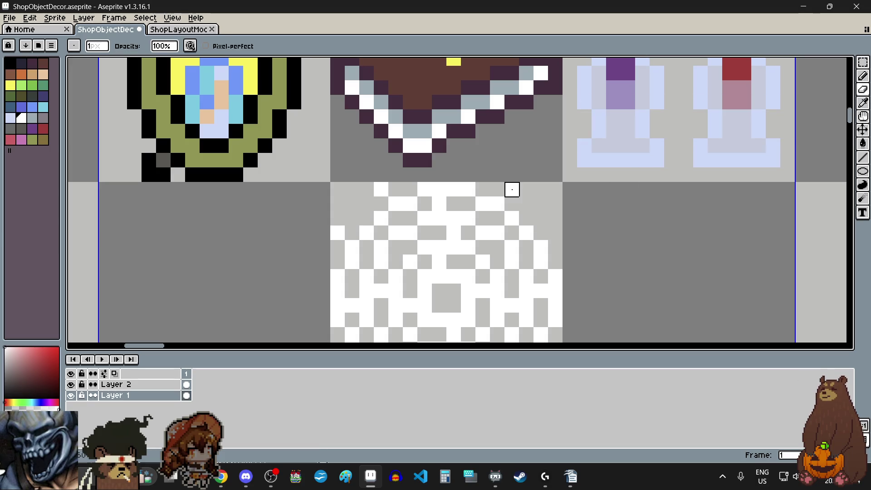
click(512, 190)
click(381, 190)
click(338, 233)
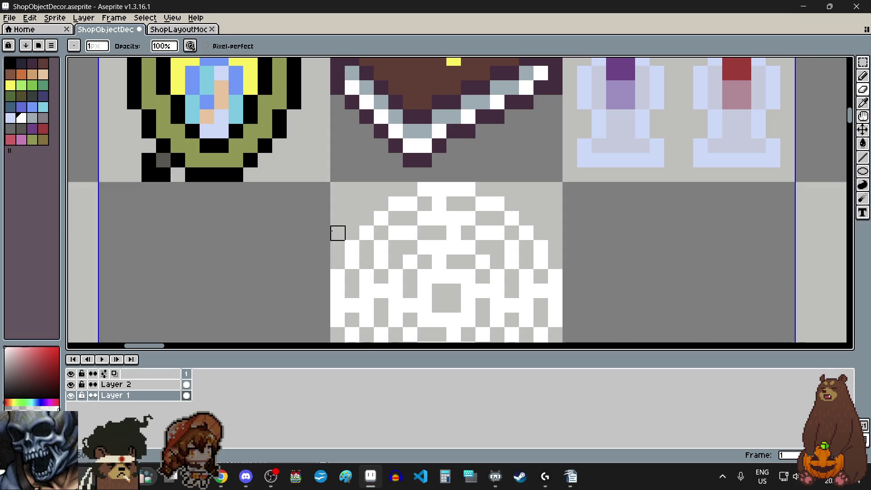
scroll(338, 233, down, 3)
scroll(336, 278, up, 4)
scroll(313, 272, down, 3)
scroll(317, 275, up, 3)
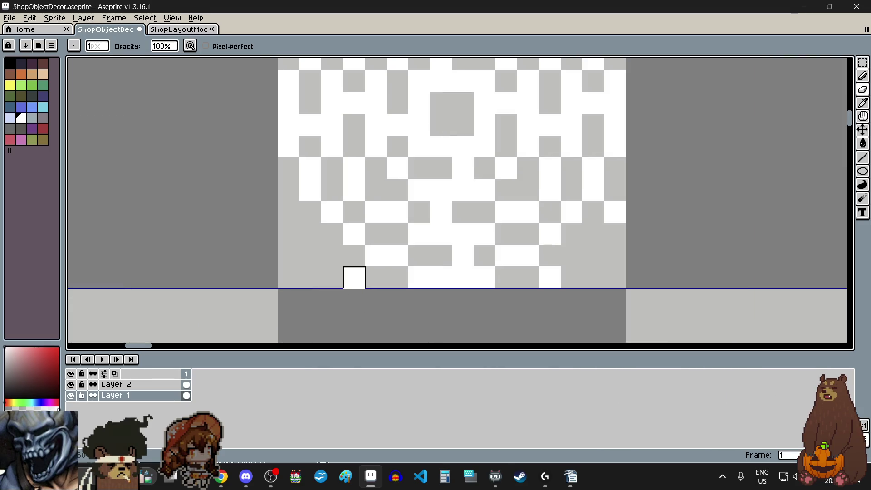
scroll(569, 320, down, 1)
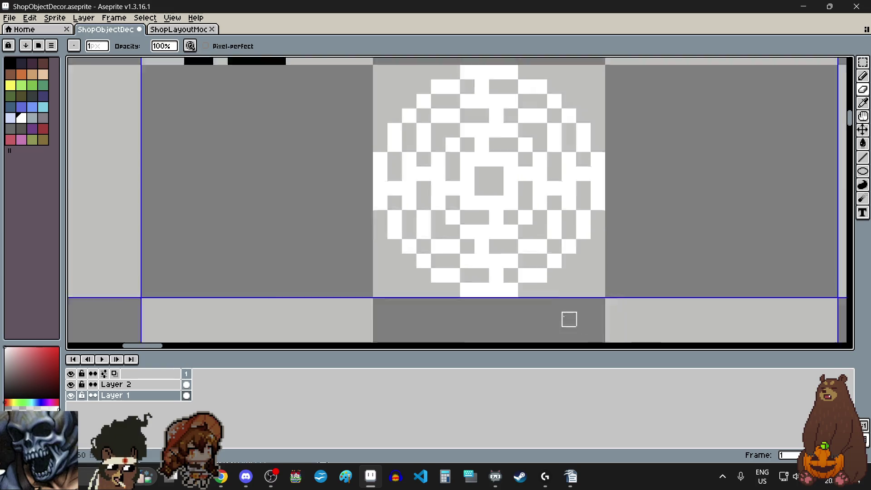
scroll(569, 319, down, 5)
scroll(590, 311, down, 1)
scroll(595, 307, up, 2)
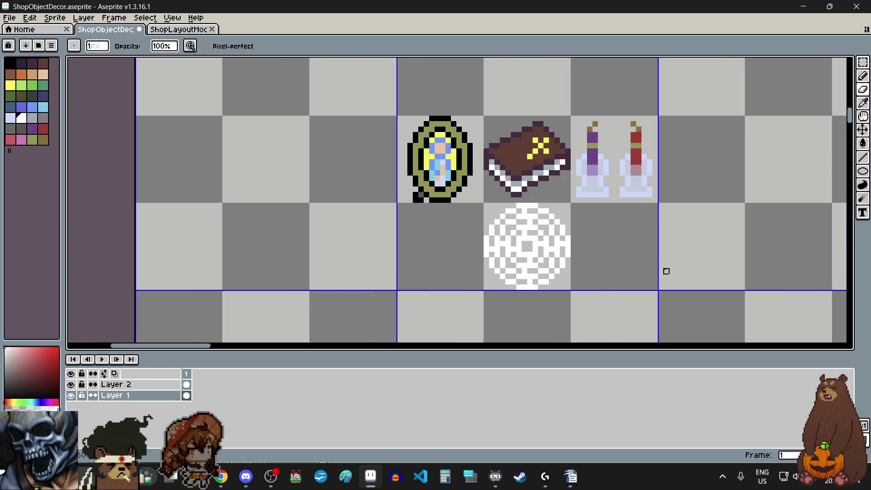
Step: Choose the Rectangular Marquee selection mode and zoom around the decor sheet
click(863, 62)
click(801, 65)
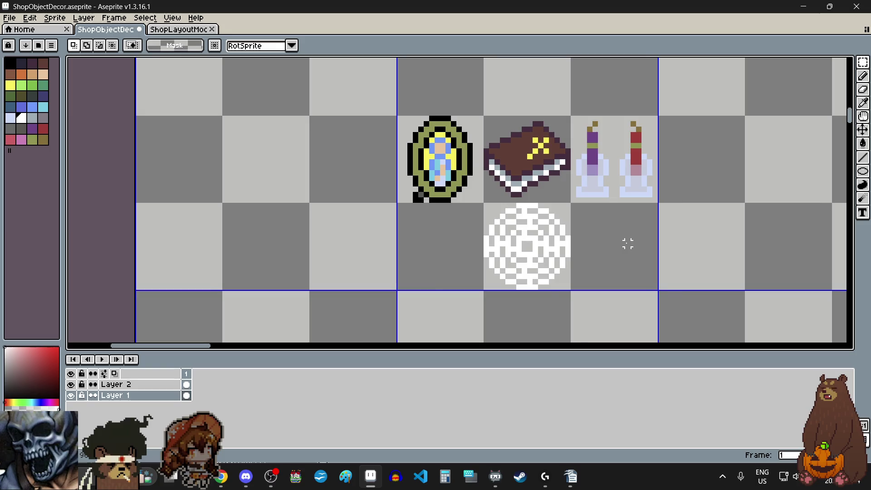
scroll(628, 243, down, 5)
scroll(627, 244, up, 1)
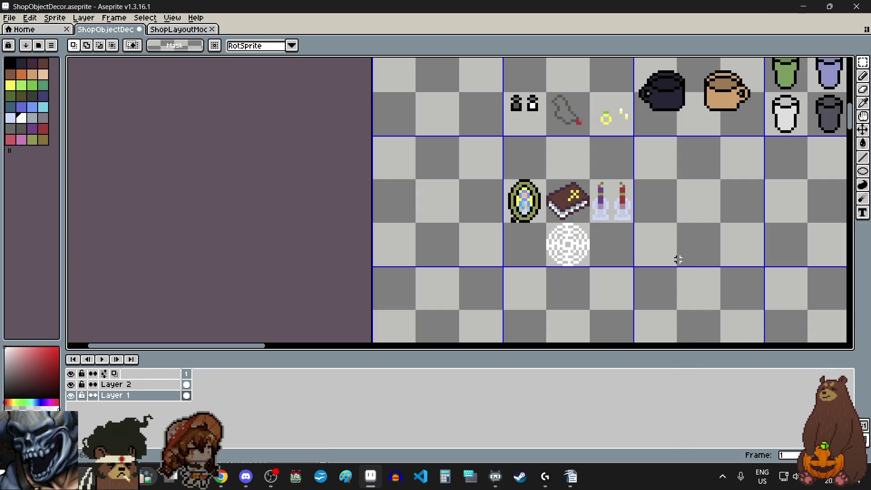
scroll(662, 243, down, 3)
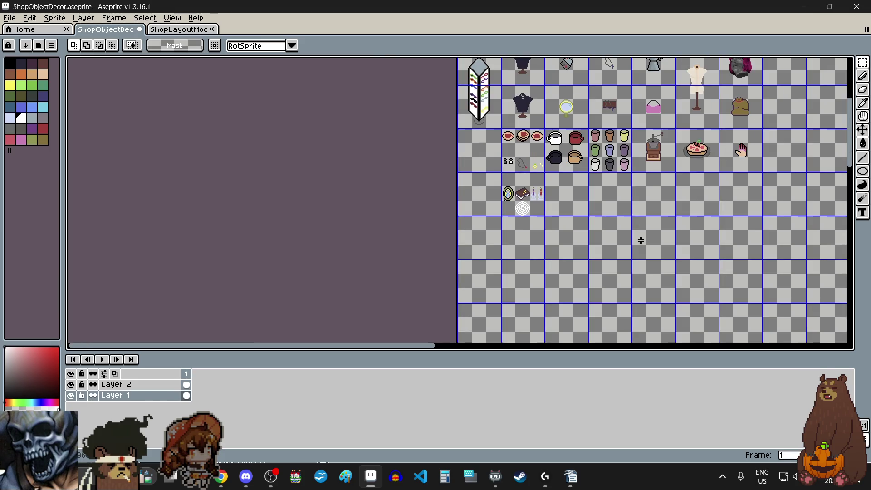
scroll(510, 225, up, 2)
scroll(562, 239, up, 1)
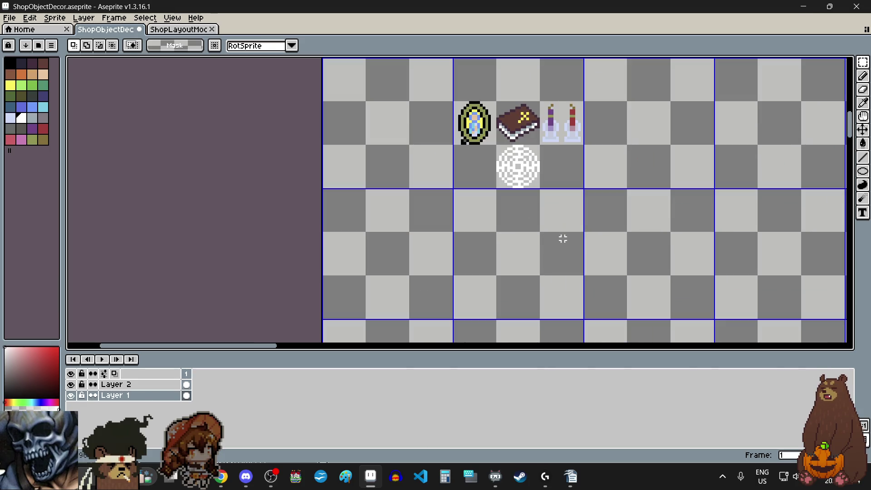
click(863, 171)
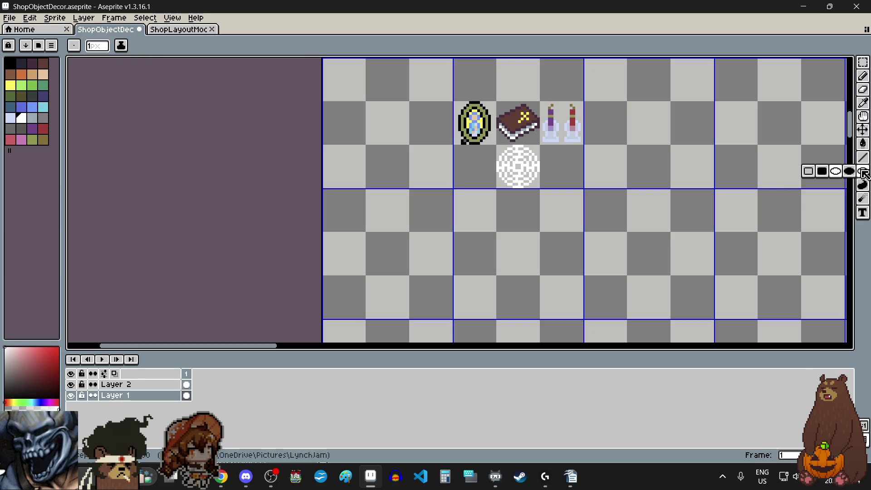
Step: Drag a white ellipse outline into the empty tile below-right of the hatched disc
scroll(599, 193, up, 2)
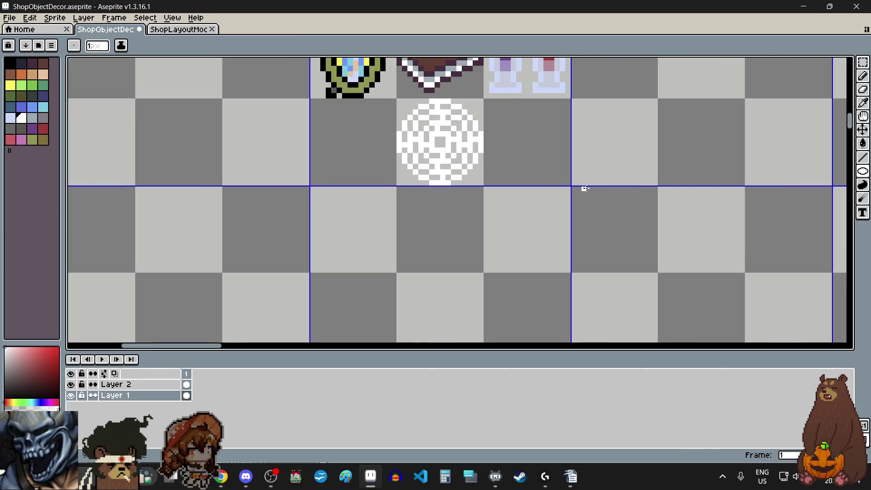
scroll(573, 189, down, 1)
mouse_move(573, 189)
mouse_down()
mouse_move(674, 307)
mouse_move(693, 284)
mouse_move(694, 295)
mouse_up()
scroll(647, 278, up, 2)
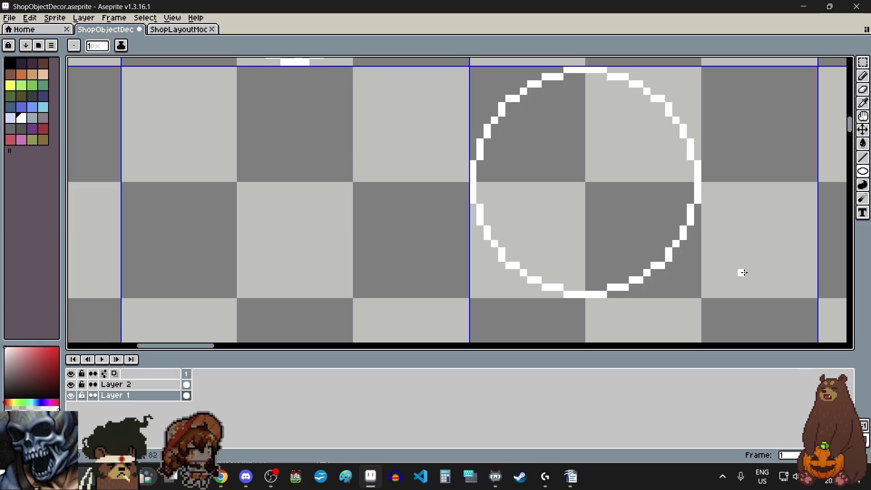
click(863, 75)
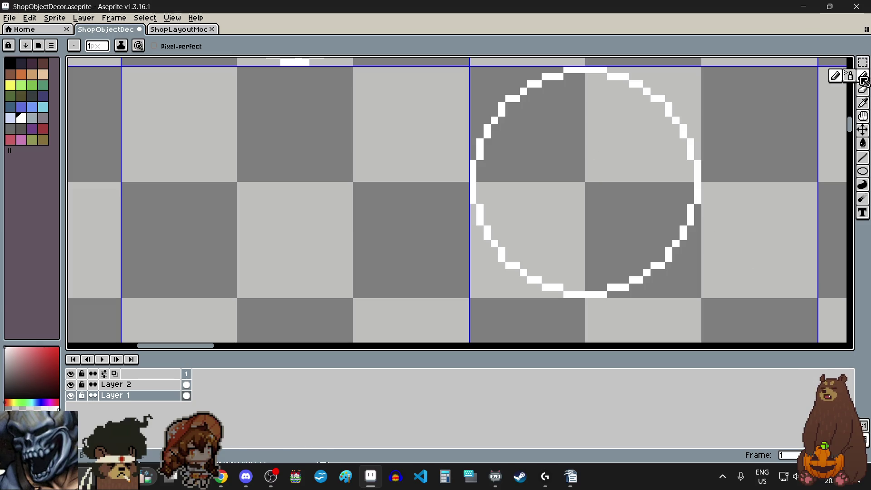
Step: Draw white pixel runs along the circle's top and upper arc to begin the inner band
scroll(564, 186, down, 1)
scroll(572, 122, up, 2)
mouse_move(540, 123)
mouse_down()
mouse_move(618, 122)
mouse_move(719, 179)
mouse_up()
scroll(718, 181, down, 3)
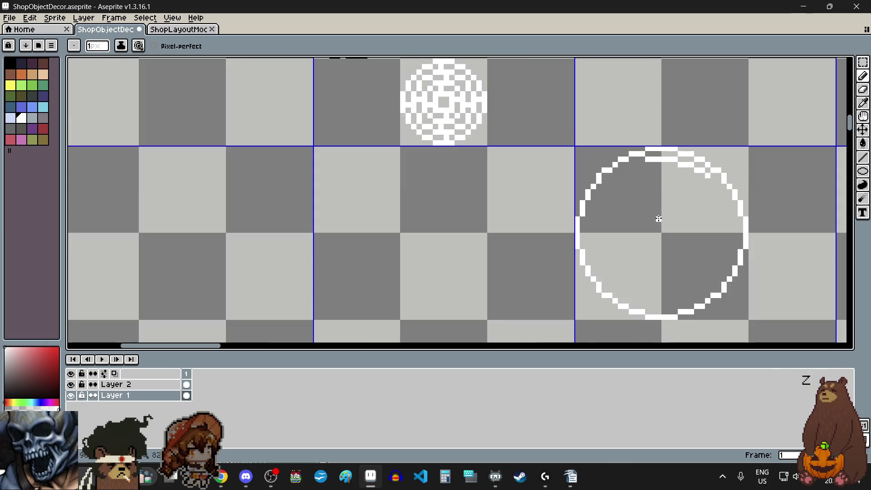
scroll(603, 206, up, 3)
drag(658, 122, 648, 119)
click(605, 146)
Step: Add a white column and stepped pixels inside the circle's left edge and lower-left diagonal
scroll(604, 145, down, 3)
scroll(697, 167, up, 2)
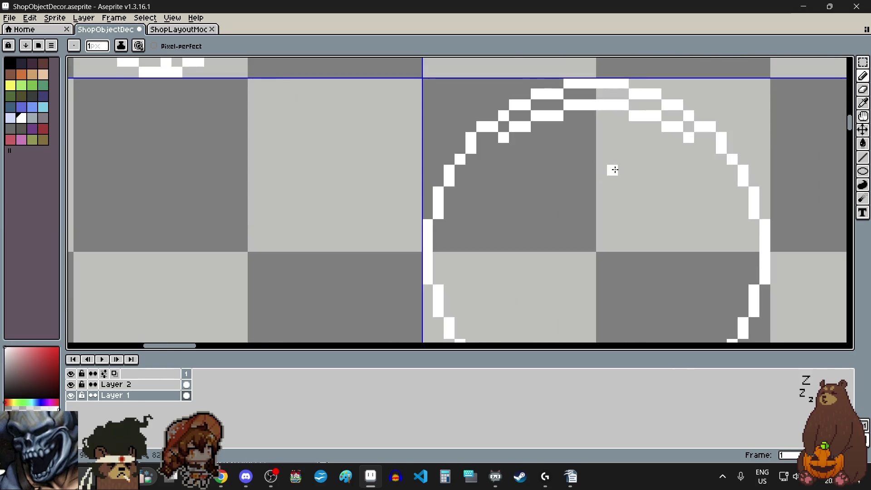
scroll(511, 162, down, 2)
scroll(487, 215, up, 3)
drag(469, 229, 482, 112)
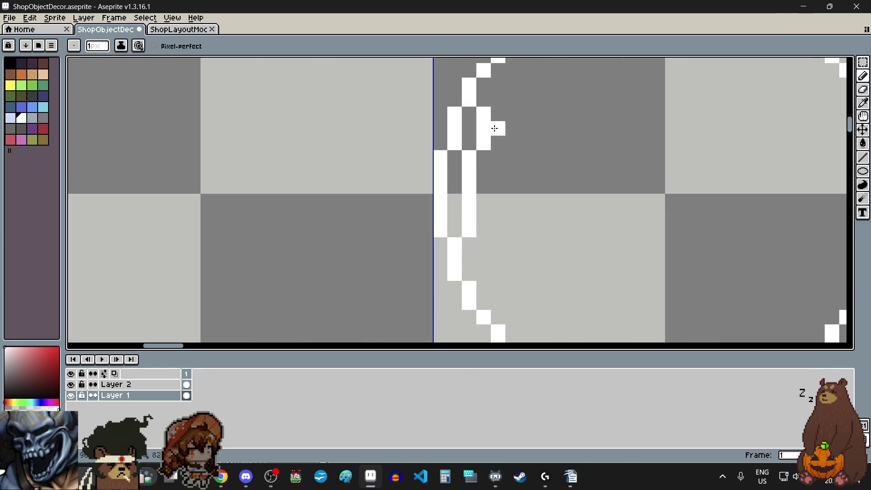
scroll(496, 129, up, 2)
click(474, 139)
scroll(476, 136, down, 2)
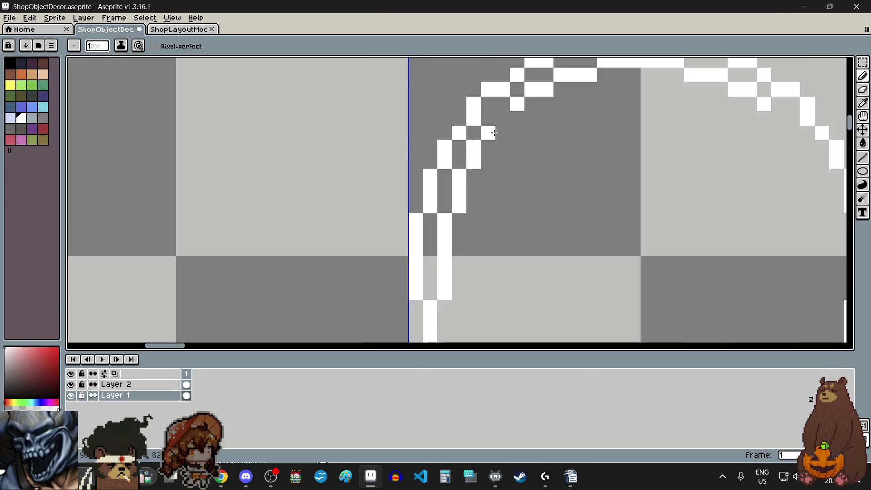
click(506, 121)
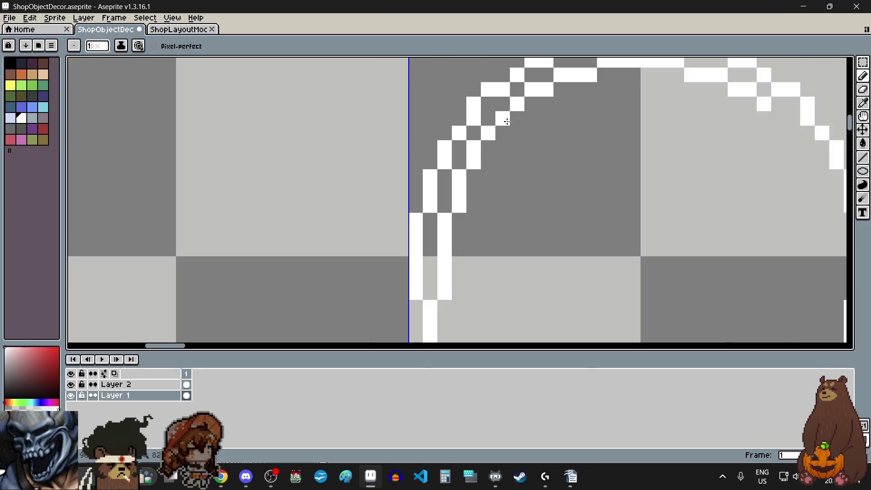
scroll(507, 121, down, 3)
scroll(624, 178, up, 1)
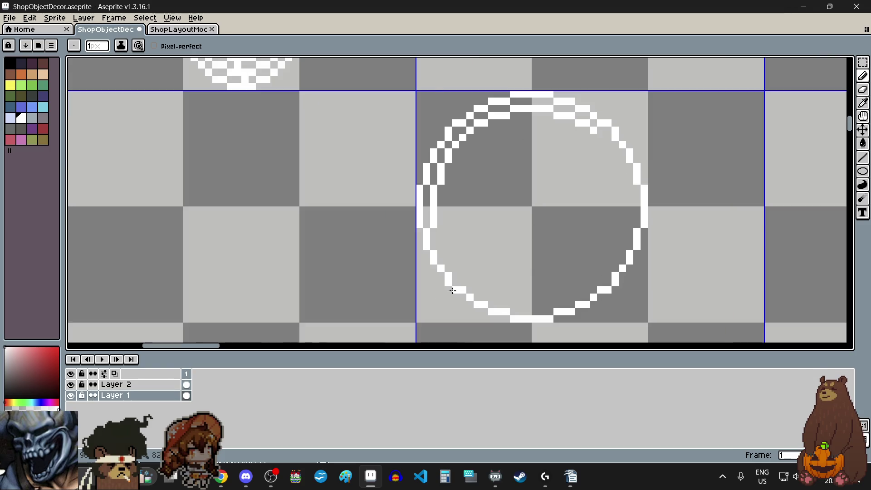
scroll(459, 285, up, 2)
mouse_move(445, 144)
mouse_down()
mouse_move(445, 101)
mouse_move(451, 142)
mouse_move(486, 210)
mouse_up()
click(508, 229)
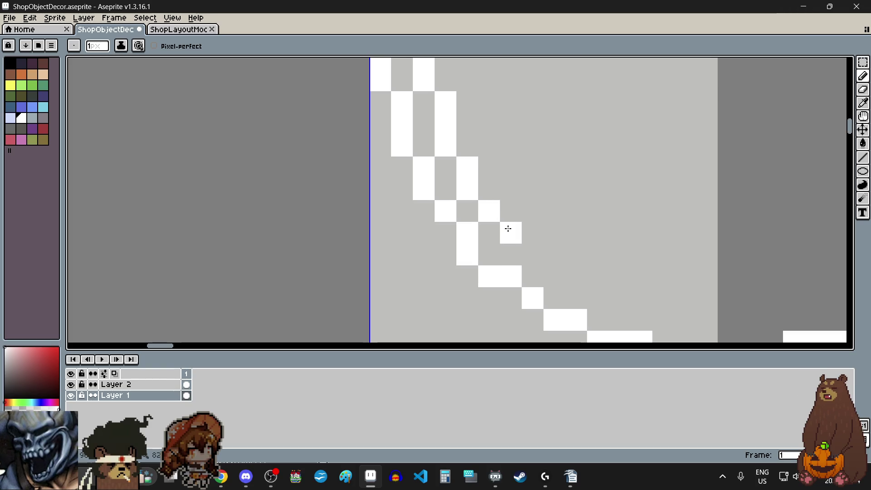
click(533, 254)
scroll(525, 233, down, 2)
scroll(544, 254, up, 3)
Step: Extend the inner white band along the lower diagonal and up the right arc in stepped runs
mouse_move(526, 213)
mouse_down()
mouse_move(499, 203)
mouse_move(521, 202)
mouse_move(550, 225)
mouse_move(607, 230)
mouse_up()
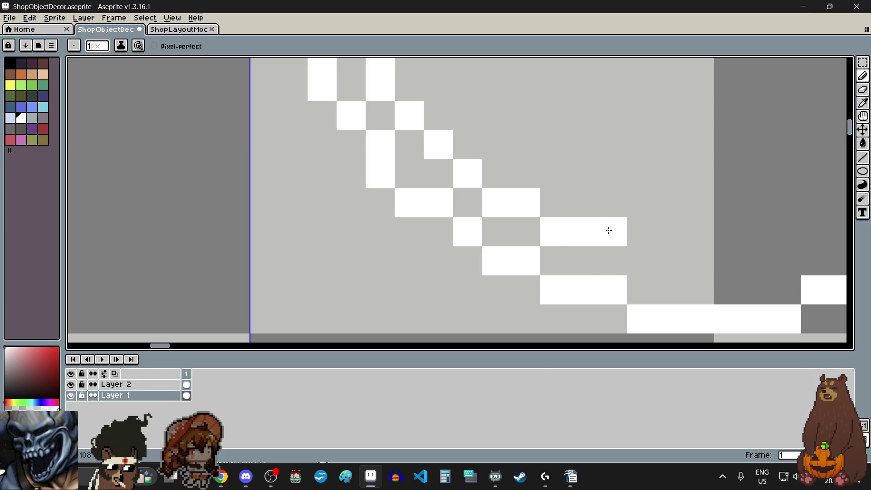
scroll(607, 231, down, 3)
scroll(614, 241, right, 2)
scroll(515, 241, up, 3)
mouse_move(493, 241)
mouse_down()
mouse_move(592, 243)
mouse_move(624, 222)
mouse_move(676, 214)
mouse_move(729, 171)
mouse_up()
scroll(700, 196, down, 2)
scroll(738, 161, up, 4)
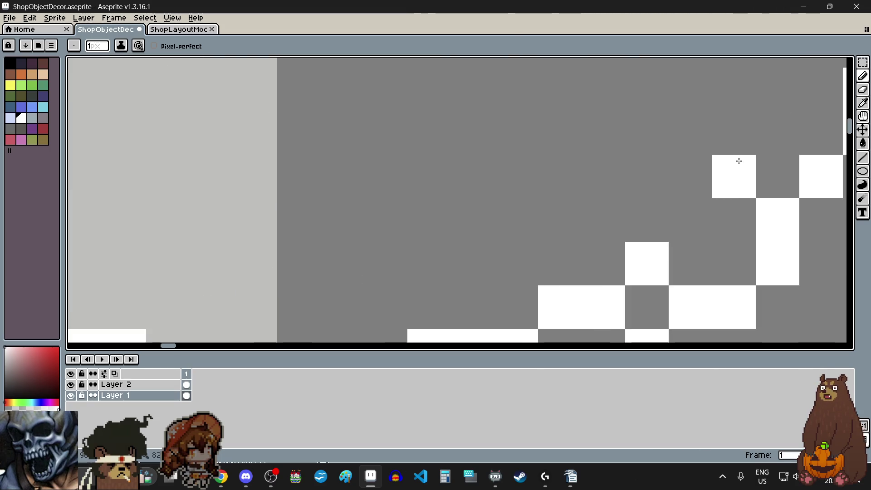
mouse_move(681, 208)
mouse_down()
mouse_move(706, 181)
mouse_move(721, 180)
mouse_up()
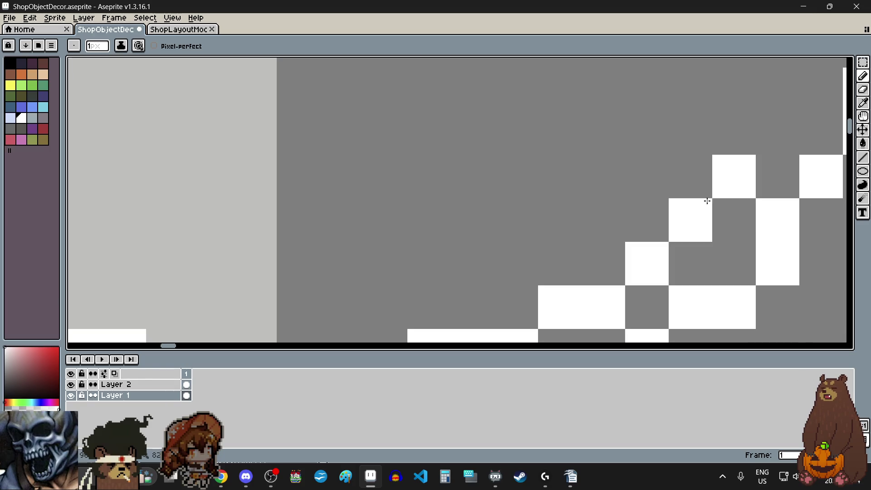
scroll(721, 179, down, 2)
scroll(726, 141, up, 1)
scroll(726, 140, up, 1)
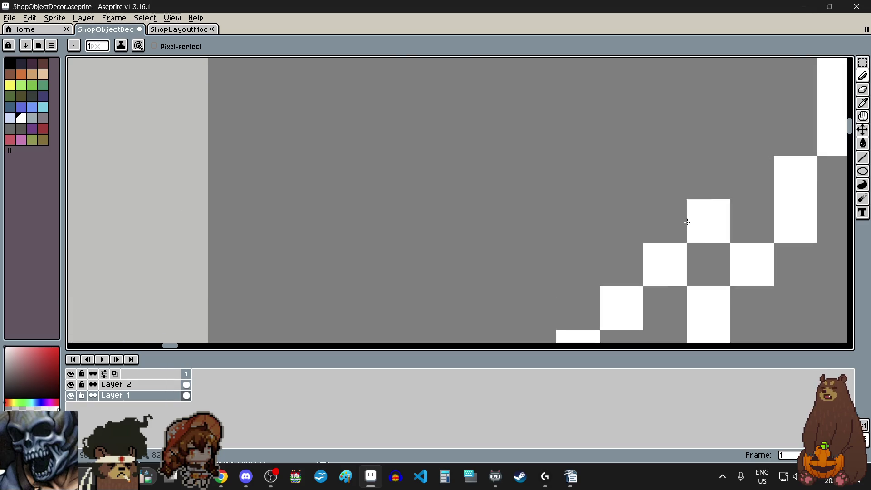
scroll(686, 220, down, 3)
scroll(705, 173, up, 2)
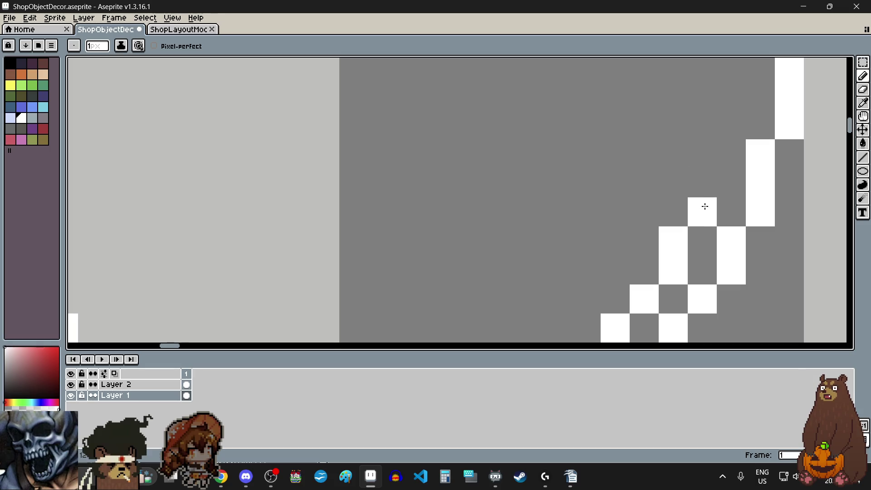
drag(703, 204, 702, 154)
scroll(698, 196, down, 1)
scroll(698, 196, down, 2)
scroll(706, 245, up, 2)
drag(708, 272, 705, 163)
scroll(705, 163, down, 2)
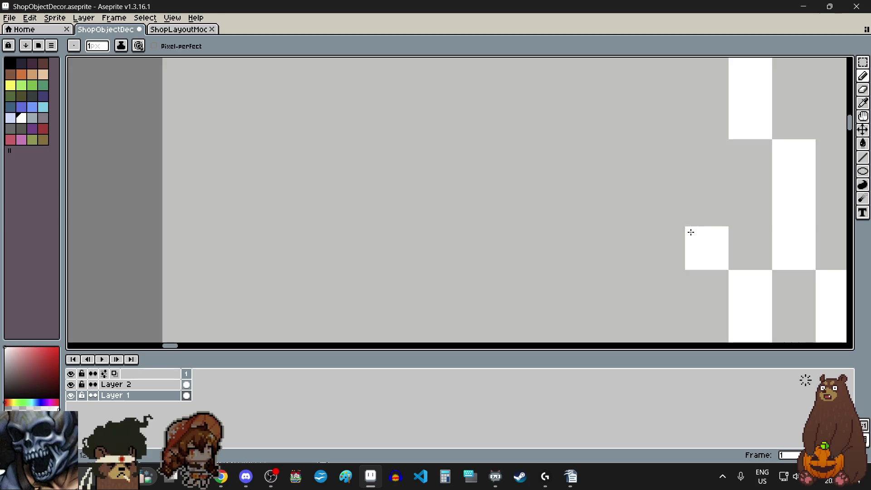
scroll(685, 208, down, 2)
scroll(682, 192, up, 1)
click(691, 210)
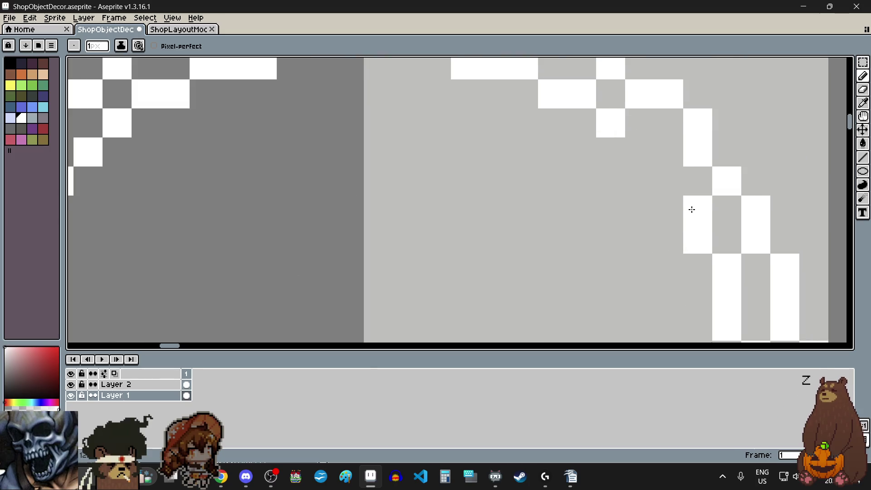
scroll(614, 185, down, 4)
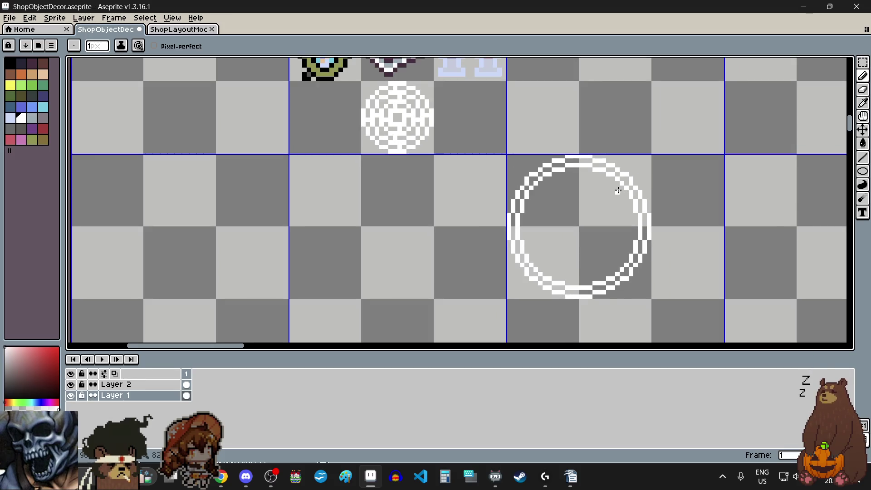
Step: Paint a white row and extra pixels along the ring's inner top arc
scroll(618, 190, up, 4)
drag(528, 132, 610, 134)
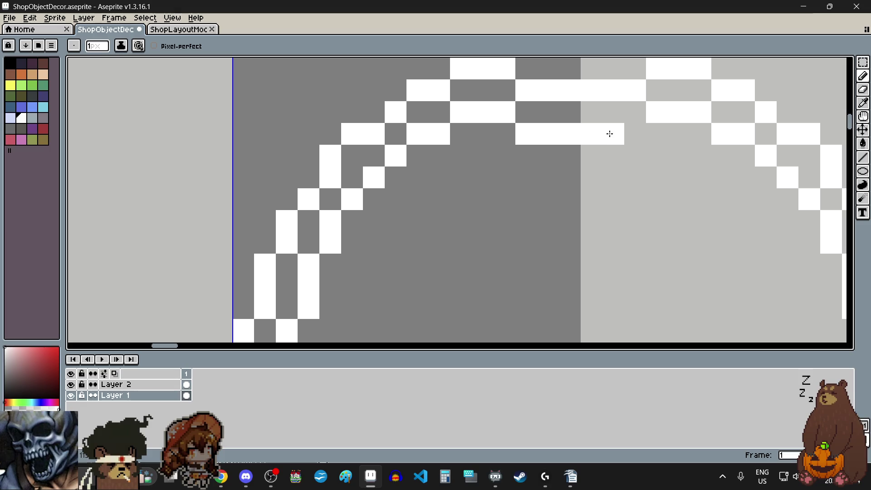
click(504, 155)
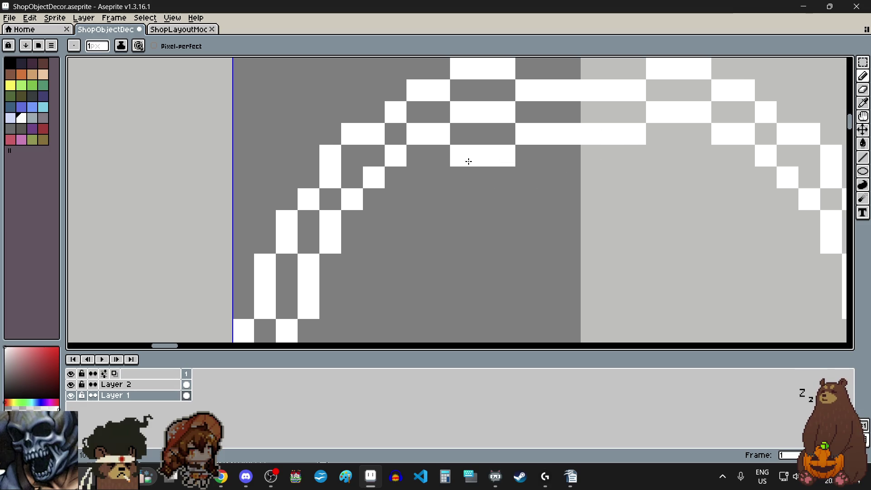
click(701, 156)
click(721, 178)
click(740, 181)
scroll(573, 196, down, 3)
scroll(534, 231, up, 2)
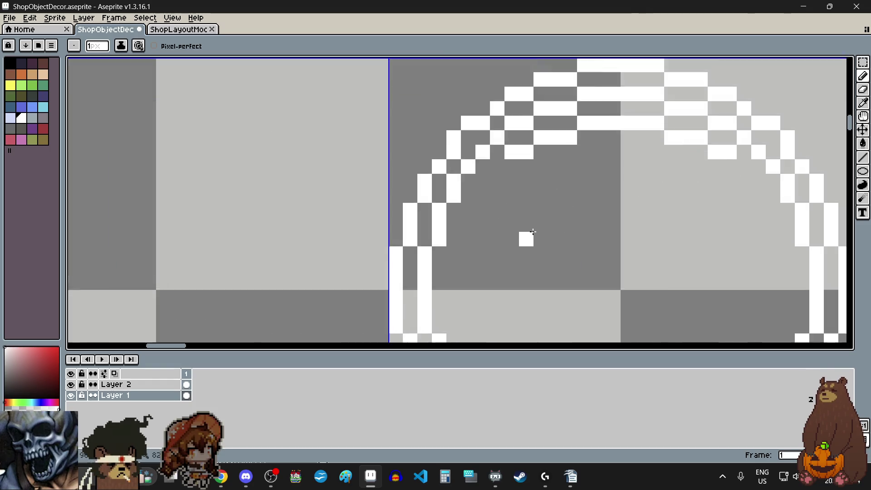
scroll(533, 232, up, 1)
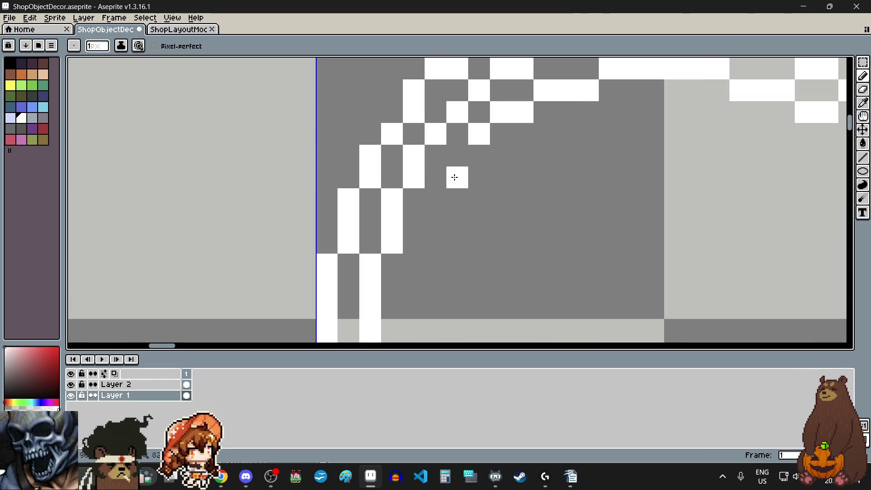
Step: Paint white columns down the ring's left and right bands
drag(443, 202, 443, 241)
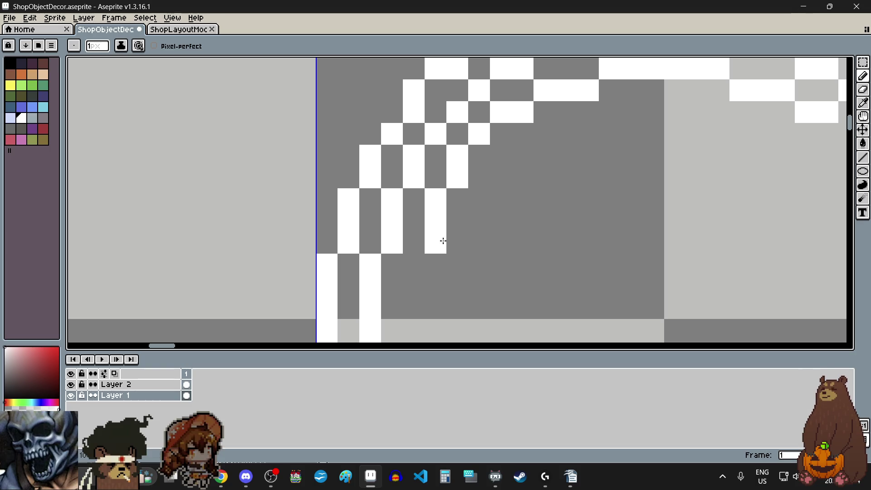
scroll(443, 241, down, 3)
scroll(593, 179, up, 3)
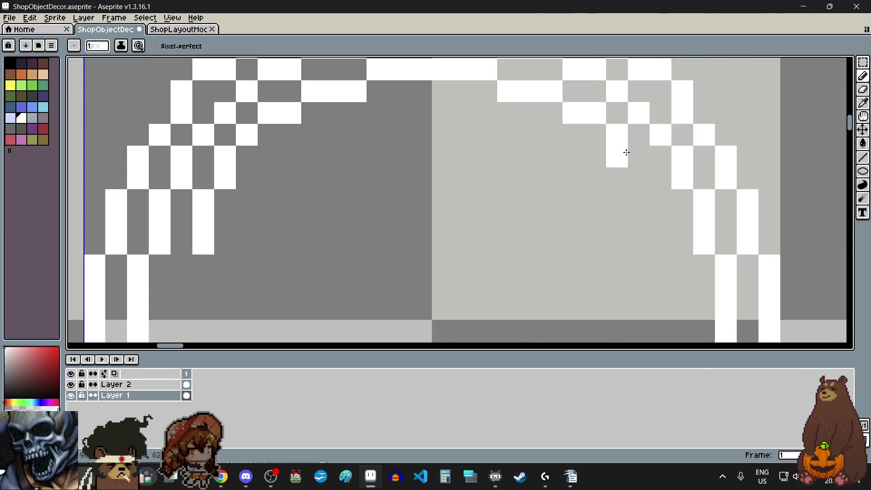
drag(651, 195, 657, 233)
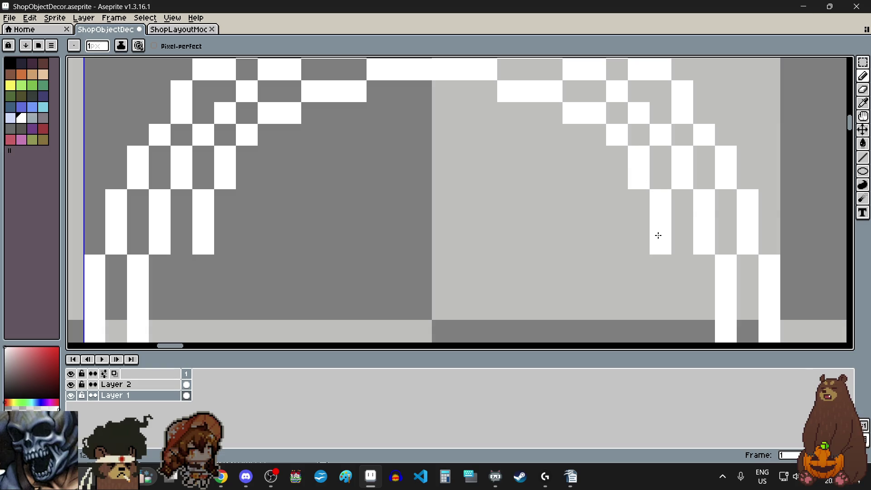
scroll(486, 218, down, 3)
scroll(414, 230, up, 3)
drag(413, 179, 420, 259)
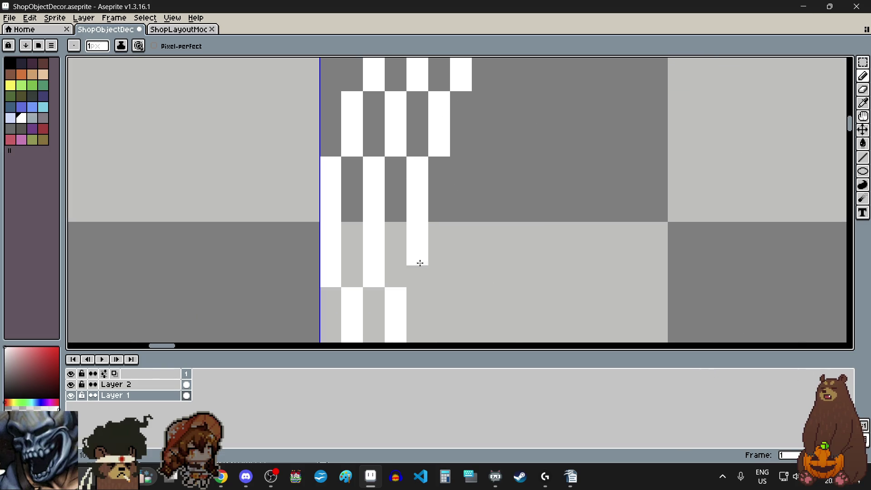
scroll(418, 256, down, 3)
scroll(633, 243, up, 3)
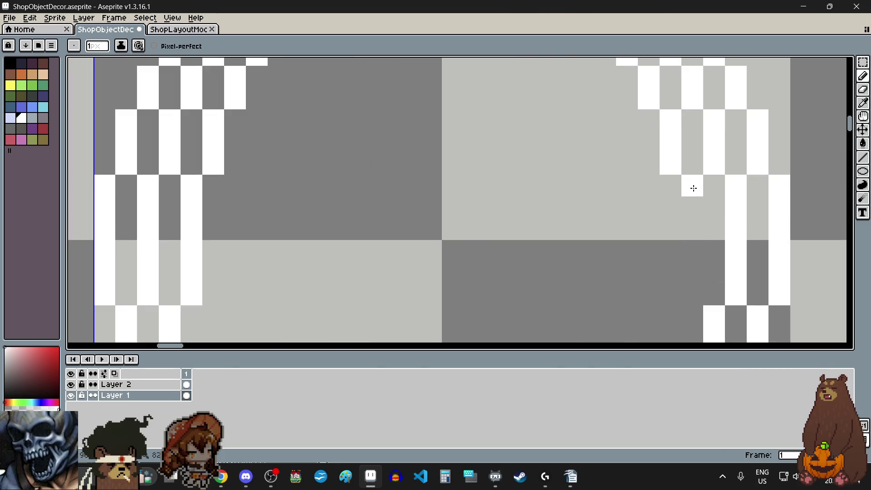
drag(690, 187, 687, 273)
scroll(682, 285, down, 3)
scroll(533, 278, up, 3)
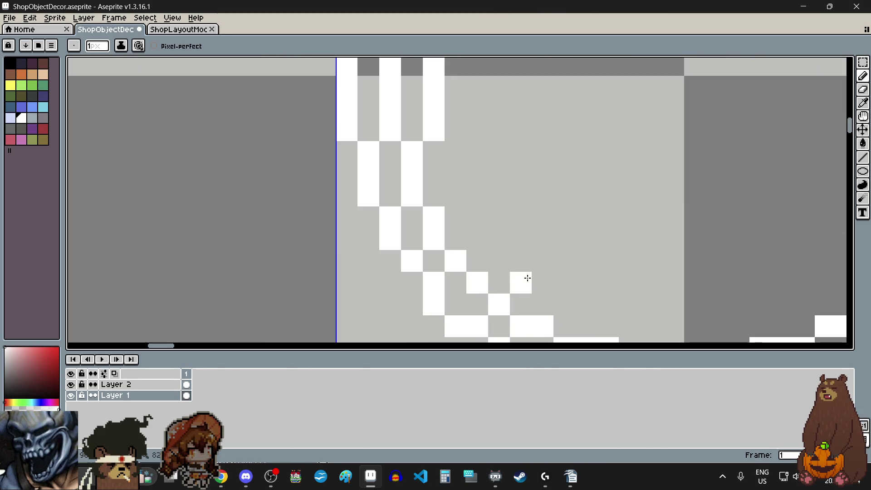
Step: Add white columns and pixels on the lower-left and lower-right arcs plus a bottom row
drag(454, 152, 456, 185)
scroll(497, 208, down, 2)
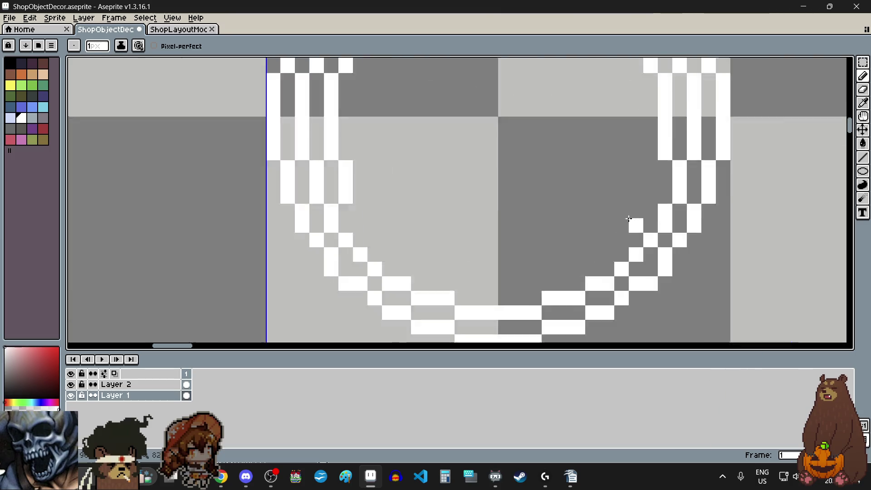
scroll(589, 205, up, 2)
drag(661, 141, 659, 174)
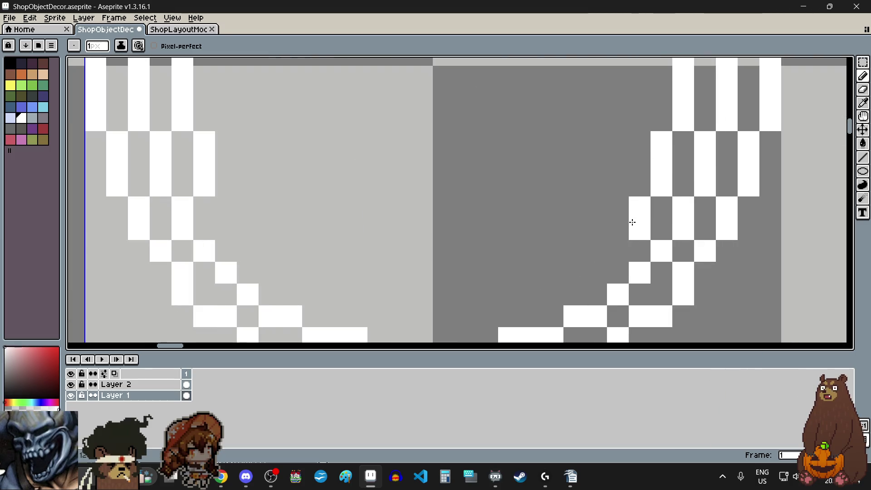
scroll(632, 222, down, 2)
scroll(450, 247, up, 2)
drag(329, 180, 334, 198)
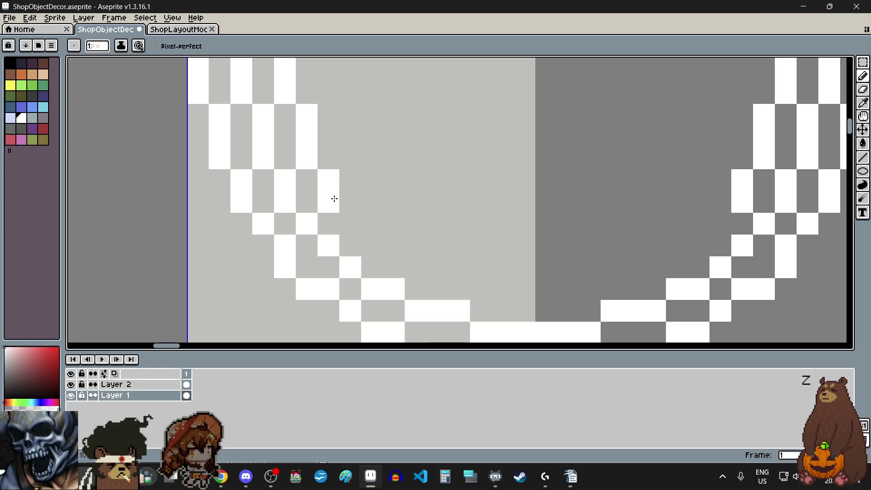
click(355, 220)
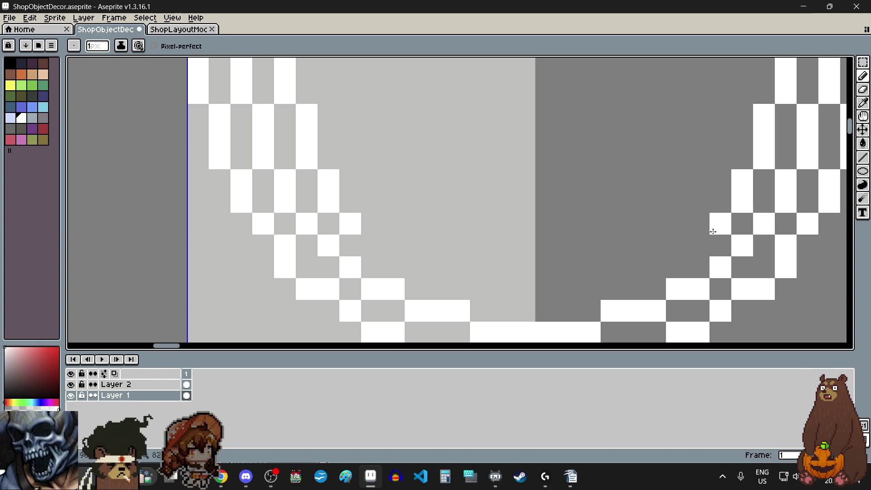
click(694, 245)
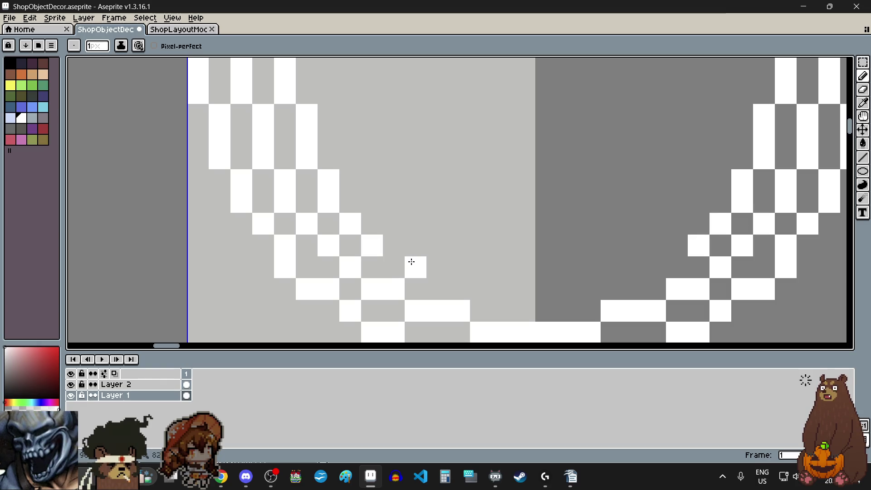
click(678, 246)
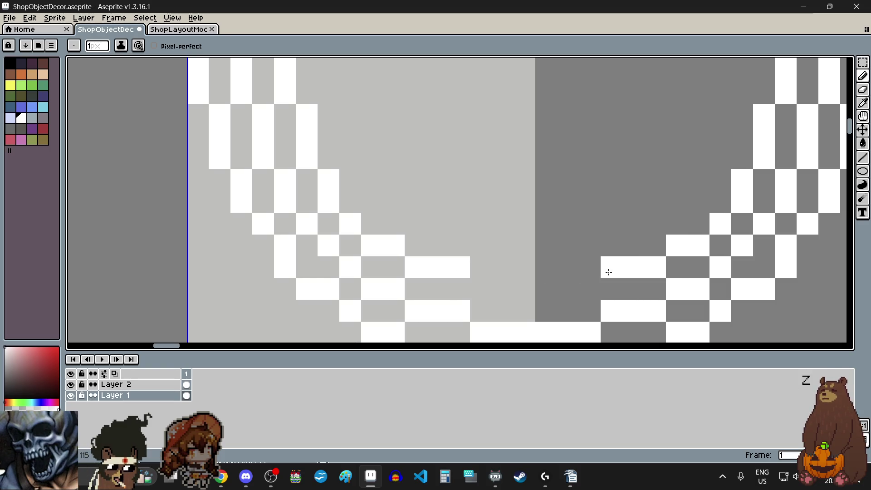
drag(481, 288, 544, 287)
scroll(517, 243, down, 3)
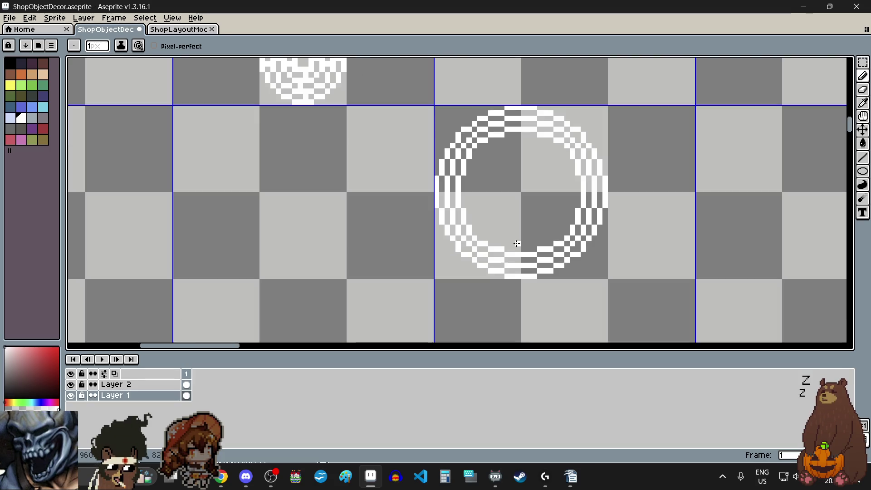
Step: Fill white gaps in the ring's upper band and add a white column on the left band
scroll(522, 205, up, 3)
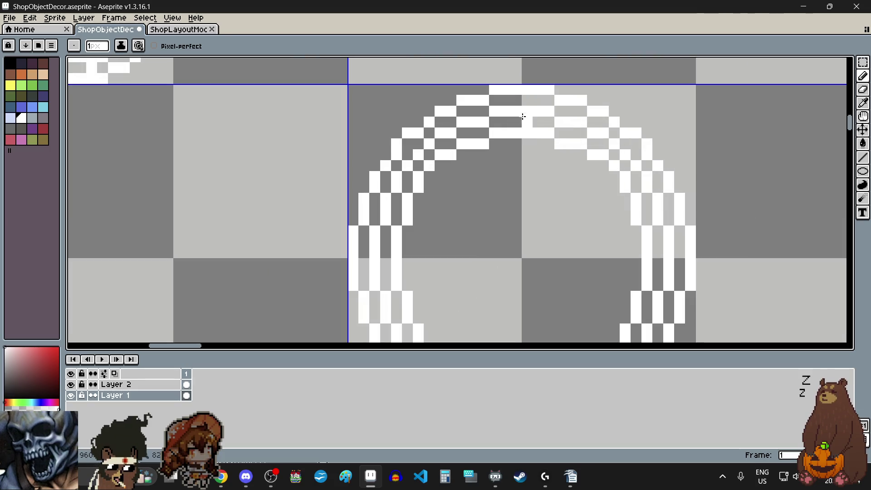
scroll(523, 109, up, 1)
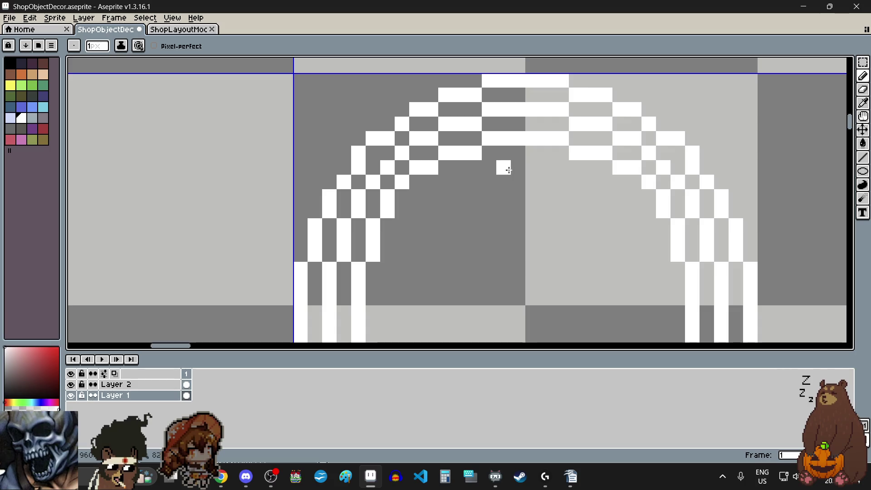
scroll(459, 194, up, 1)
drag(486, 167, 442, 176)
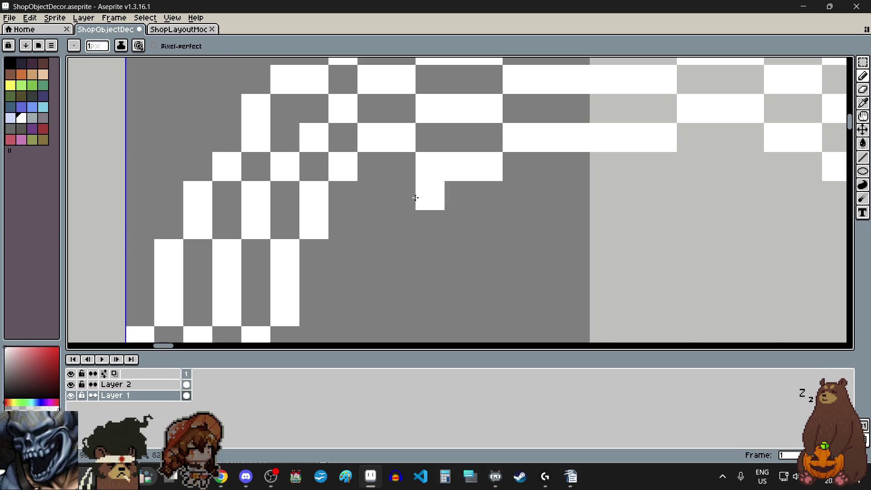
scroll(407, 198, down, 3)
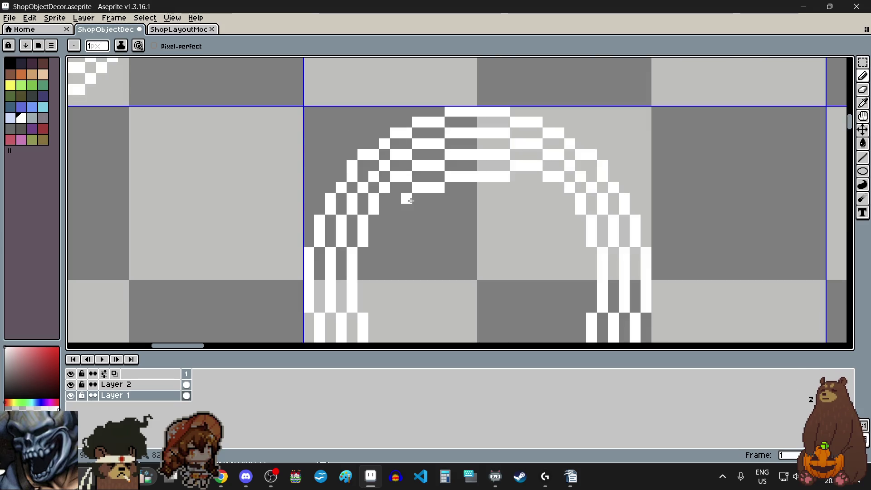
scroll(535, 197, up, 2)
drag(518, 183, 549, 190)
scroll(549, 189, down, 3)
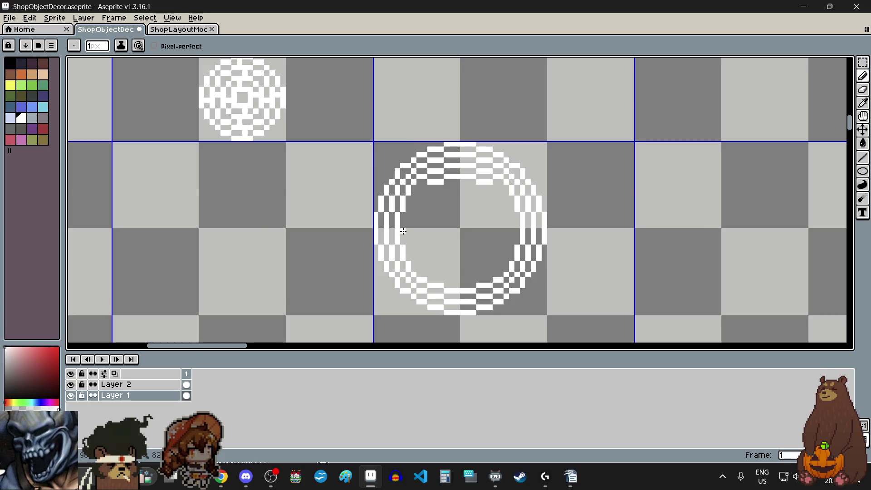
scroll(404, 232, up, 3)
drag(423, 165, 423, 246)
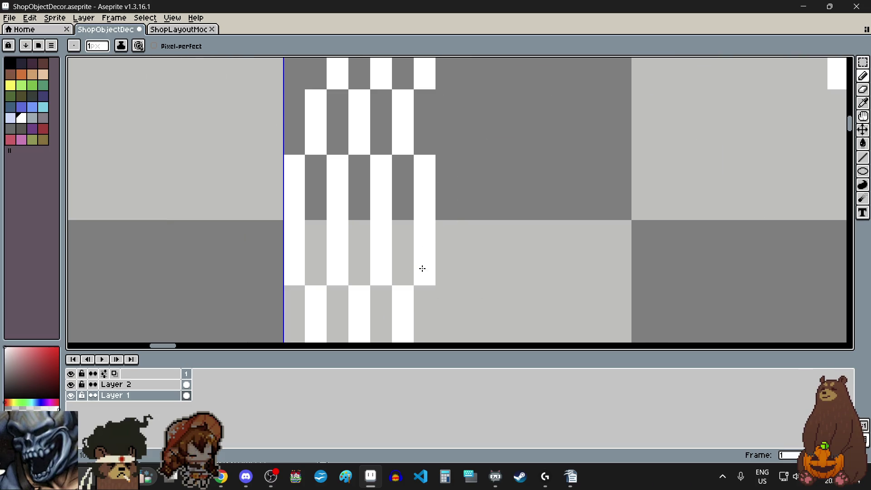
Step: Pencil white pixel rows along the ring's bottom band
scroll(452, 181, down, 3)
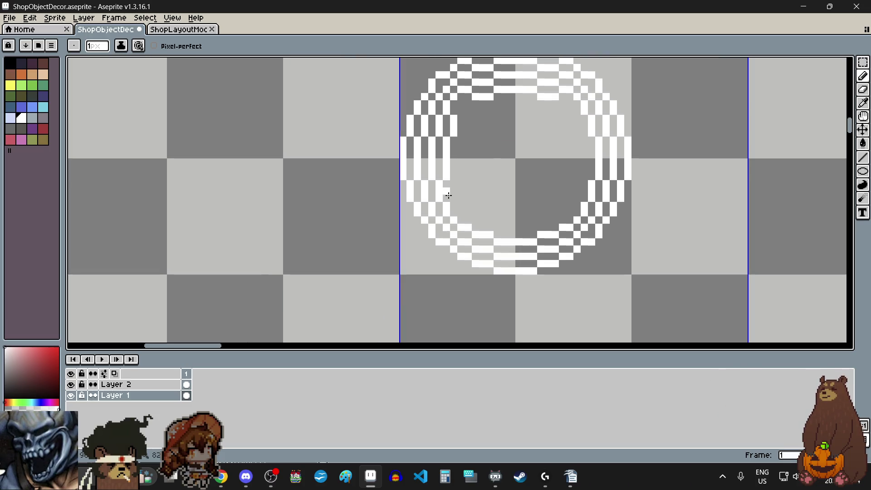
scroll(462, 160, up, 3)
scroll(511, 201, down, 1)
scroll(585, 230, up, 3)
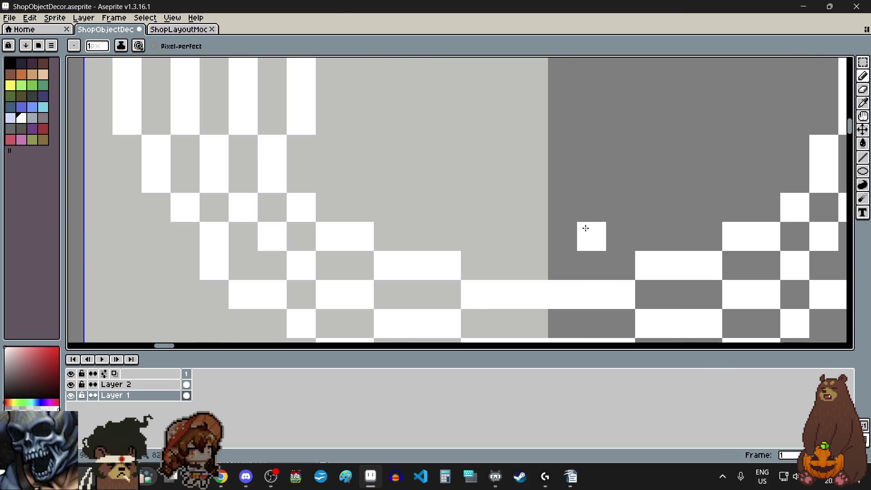
drag(468, 230, 616, 230)
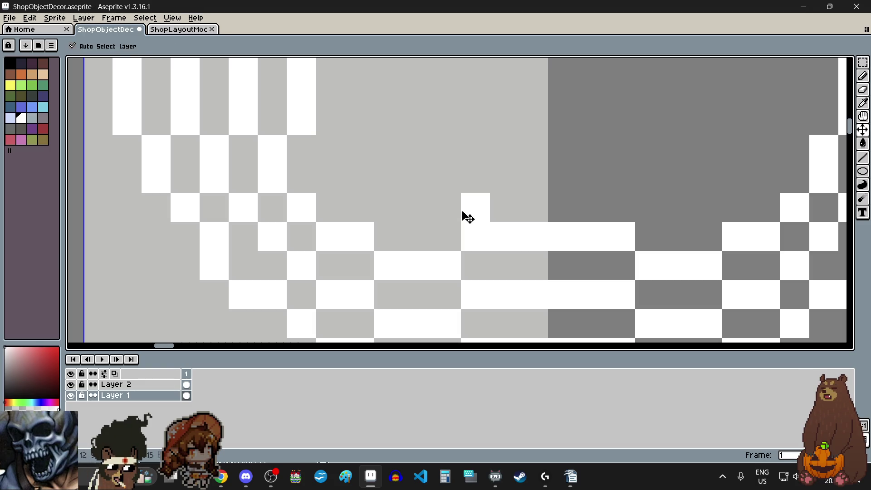
drag(416, 206, 388, 207)
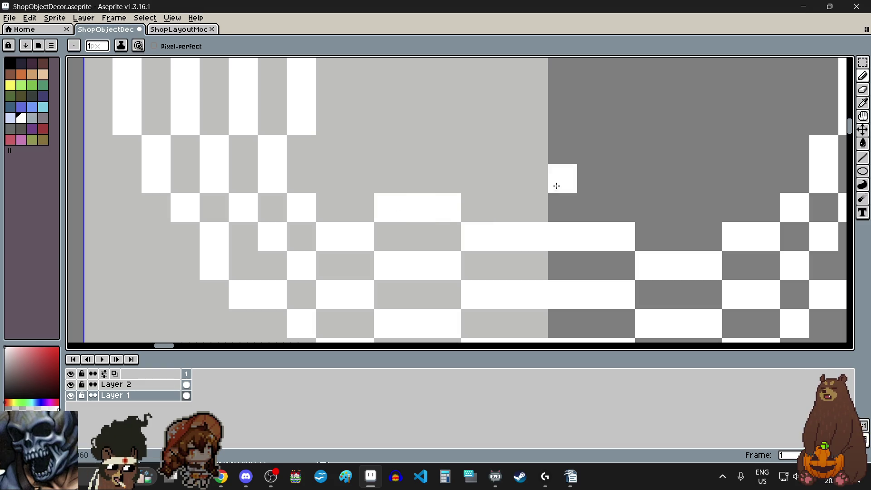
drag(648, 200, 698, 198)
Step: Undo the stray white pixel inside the ring and place one on its inner edge
scroll(635, 147, down, 4)
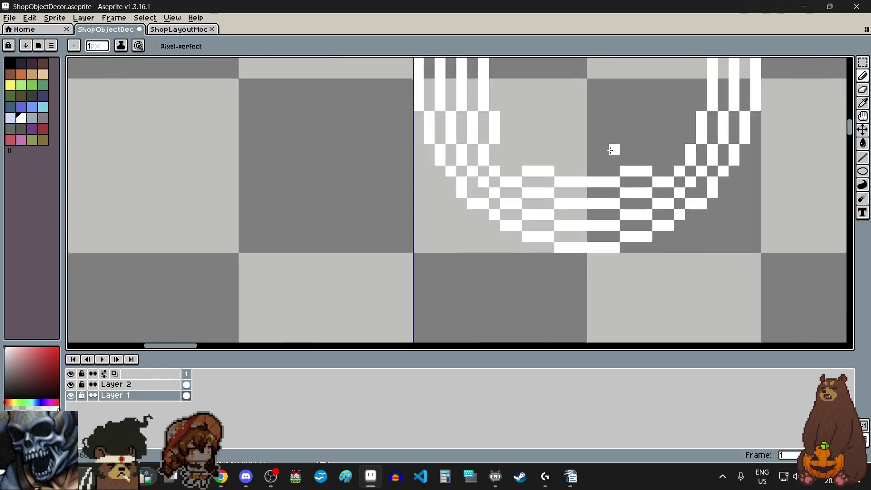
scroll(642, 141, up, 3)
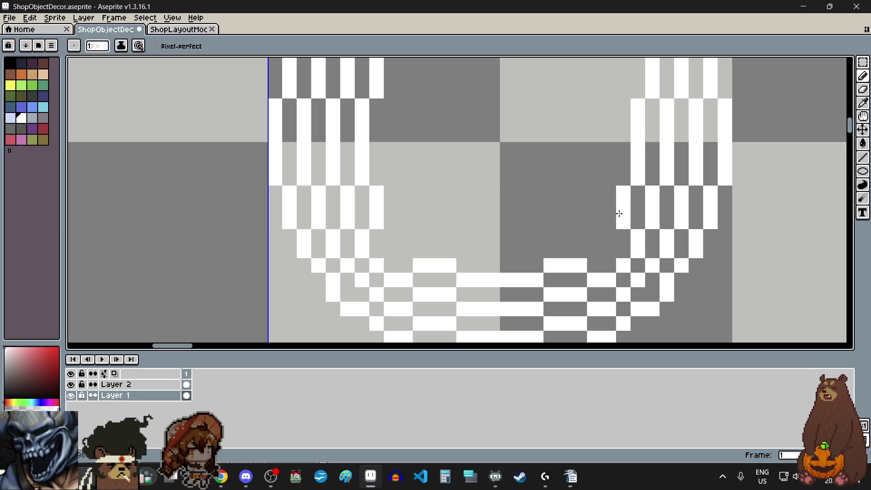
scroll(609, 156, down, 2)
scroll(617, 156, up, 2)
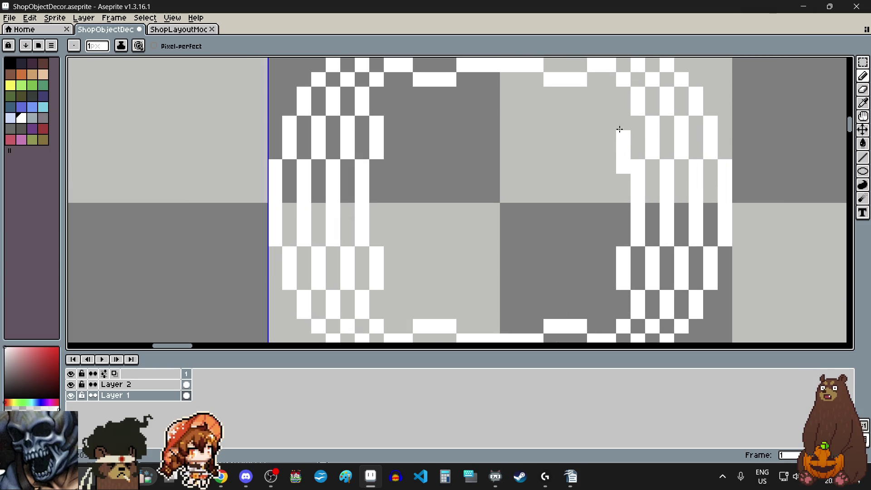
key(ctrl+z)
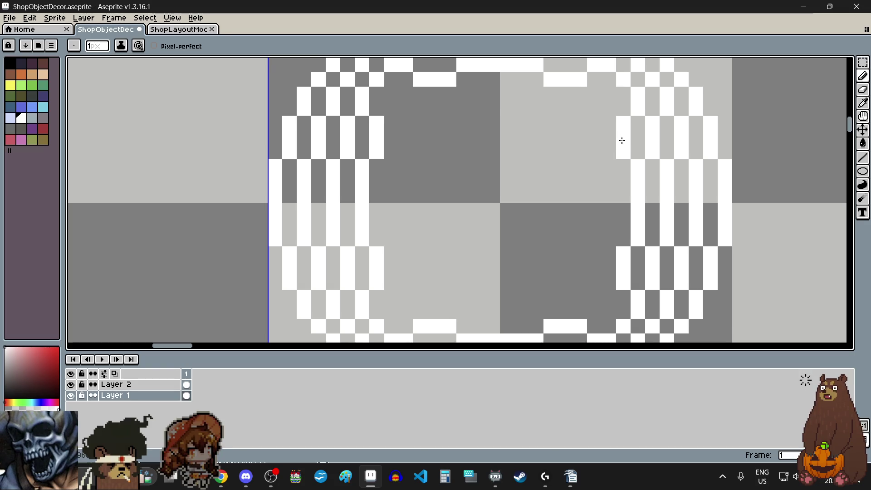
scroll(593, 144, down, 1)
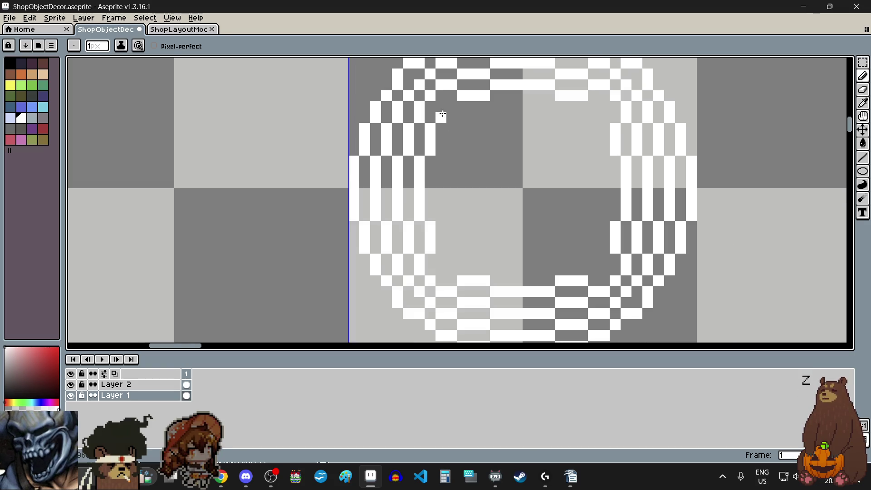
scroll(439, 128, up, 5)
click(416, 176)
Step: Add white pixels to the ring's lower-left and lower-right edges and a stroke along the bottom
click(373, 244)
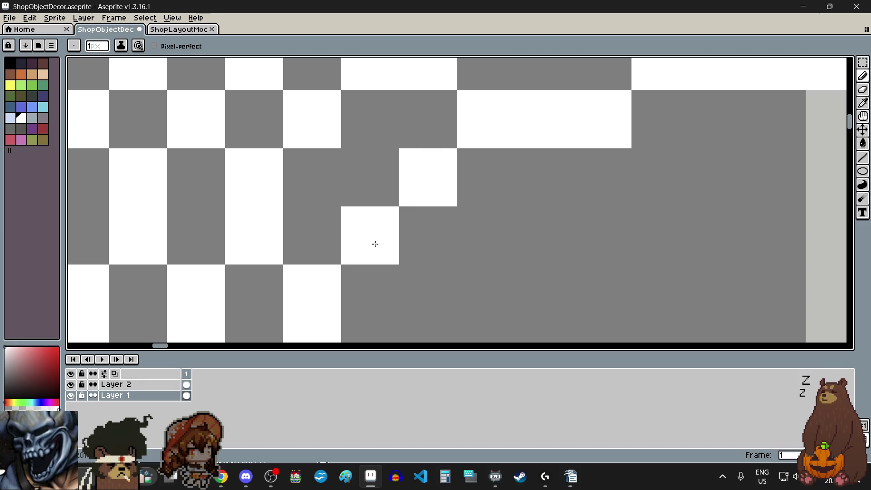
scroll(453, 247, down, 3)
click(558, 253)
scroll(571, 250, up, 2)
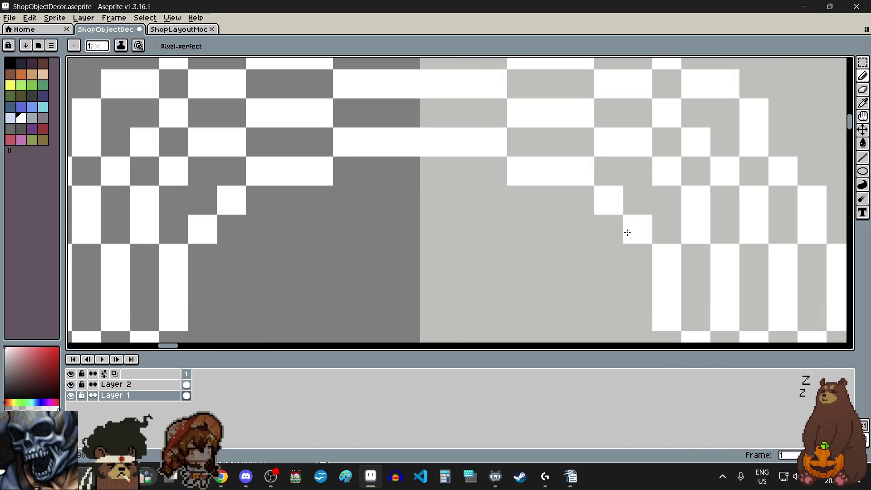
scroll(626, 231, down, 3)
scroll(457, 198, down, 1)
scroll(408, 272, up, 5)
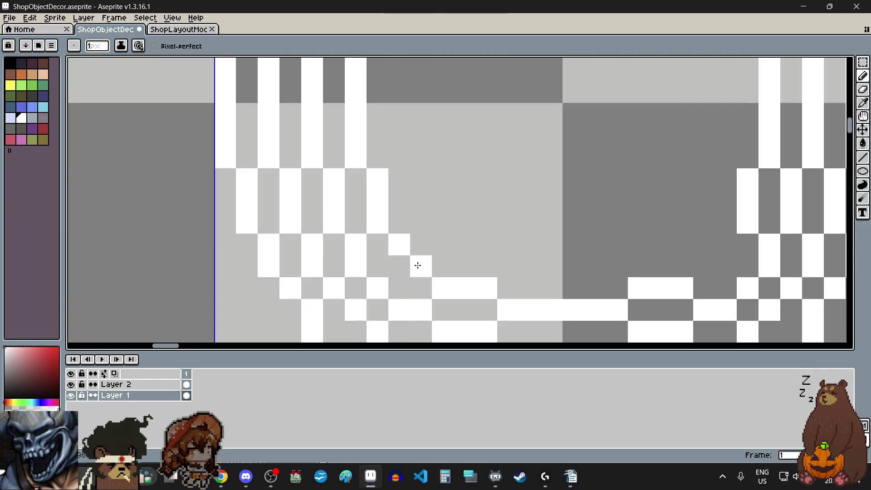
click(703, 265)
click(725, 244)
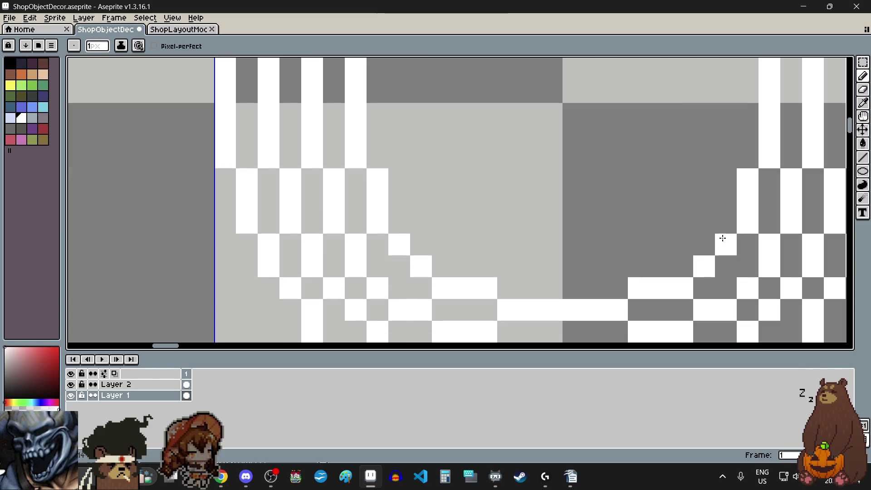
drag(516, 273, 608, 263)
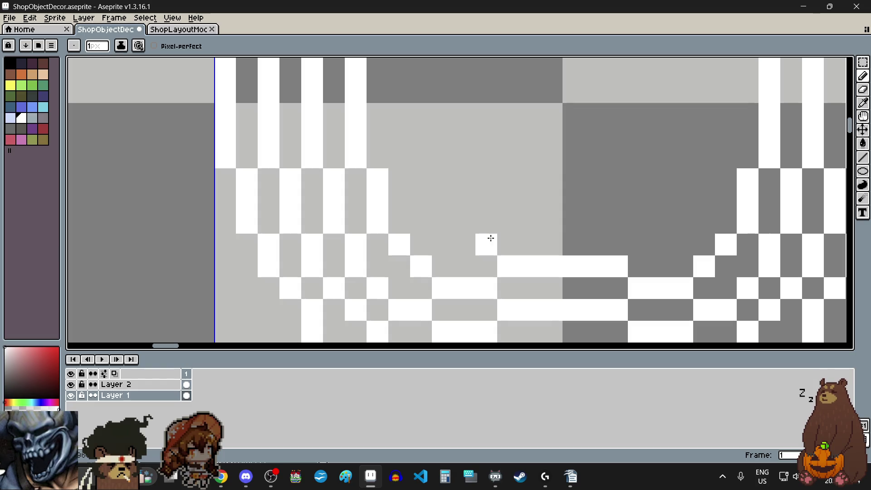
scroll(491, 239, down, 3)
scroll(505, 181, up, 3)
Step: Draw a white stroke along the upper edge, undoing misplaced left-band pixels and clearing right-band pixels
drag(482, 93, 567, 98)
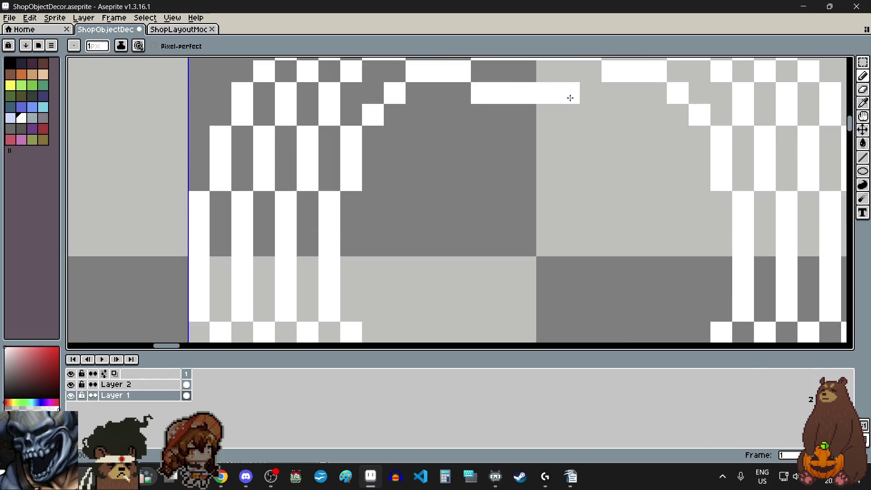
drag(375, 198, 361, 303)
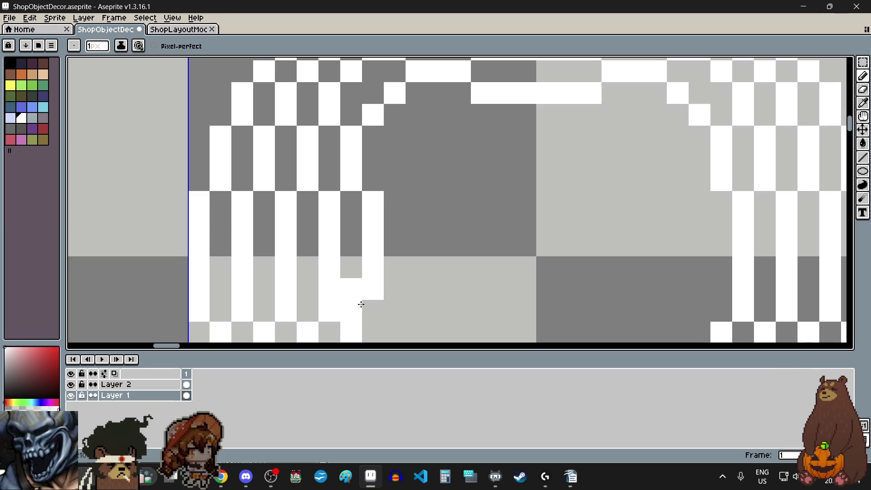
key(ctrl+z)
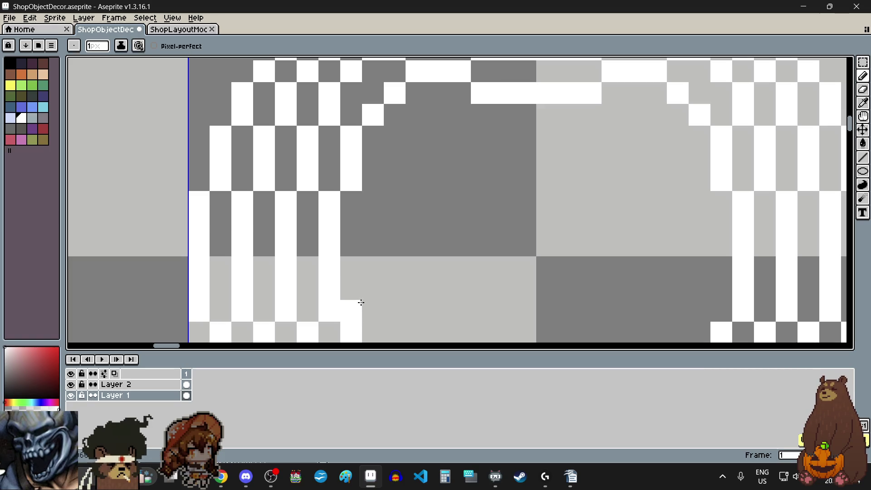
click(372, 289)
key(ctrl+z)
drag(830, 181, 828, 163)
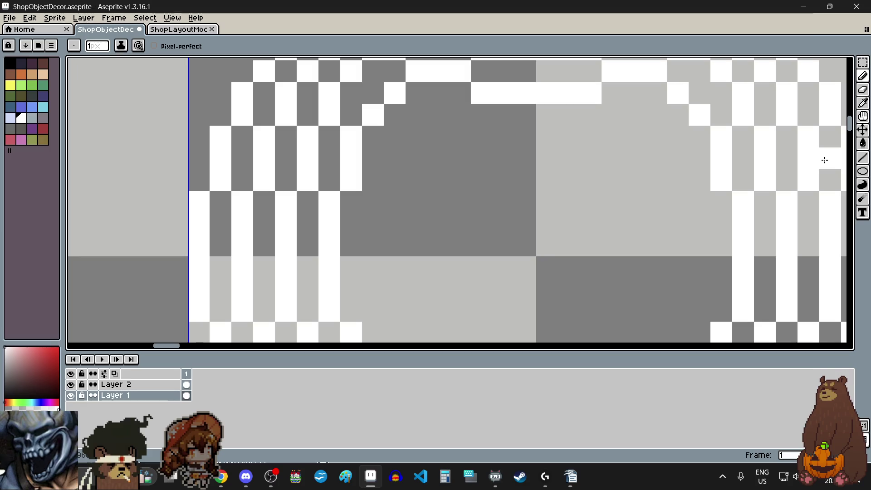
Step: Draw straight white columns down the ring's left and right bands with the Line tool
click(863, 158)
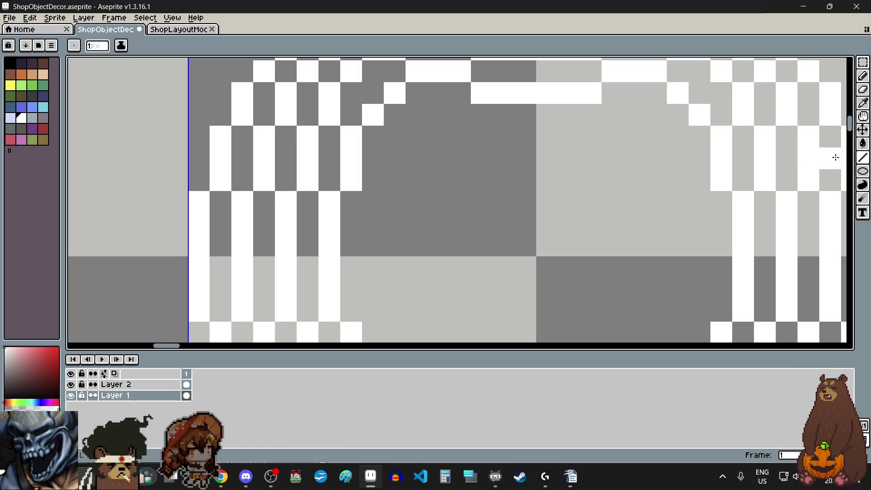
drag(372, 205, 375, 308)
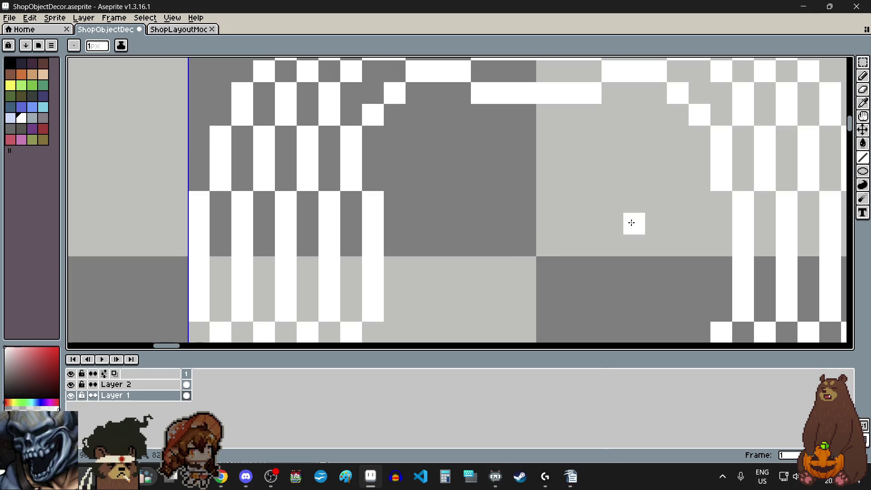
mouse_move(696, 200)
mouse_down()
mouse_move(684, 286)
mouse_move(694, 306)
mouse_up()
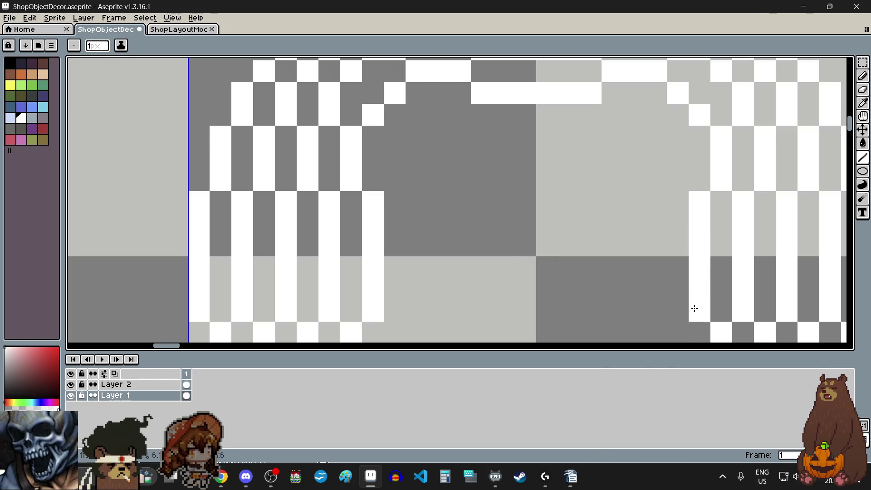
scroll(593, 219, down, 2)
scroll(594, 269, up, 2)
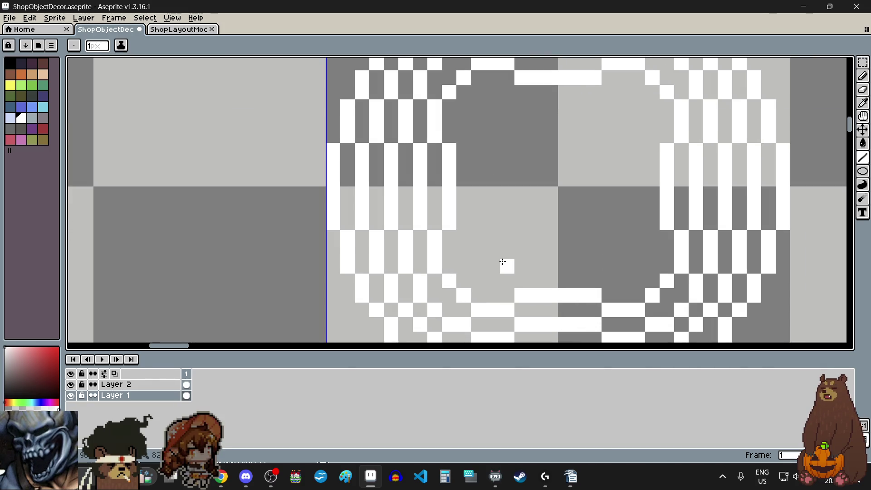
scroll(502, 262, up, 1)
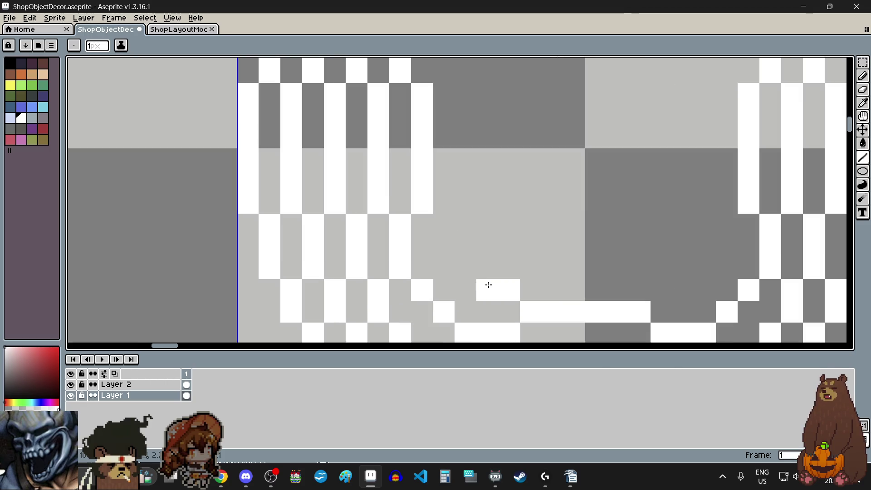
Step: Paint white pixels along the lower-left, lower-right and upper inner edges around the empty centre
drag(446, 224, 447, 269)
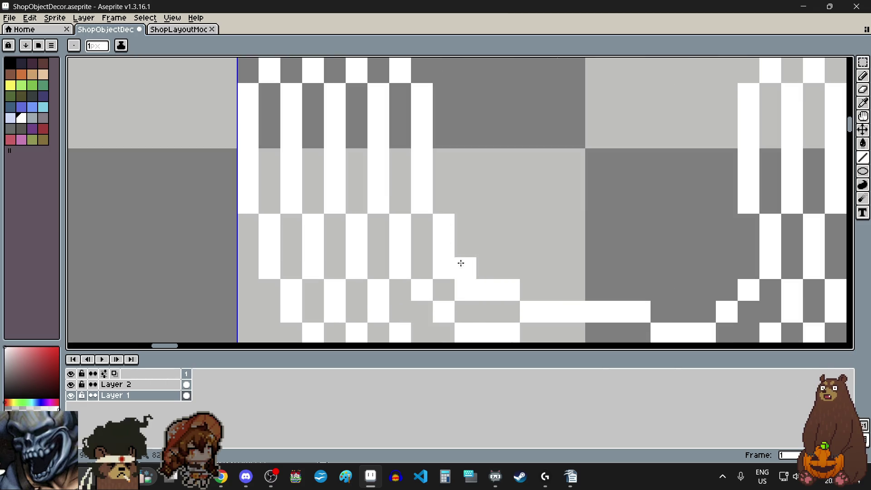
click(661, 289)
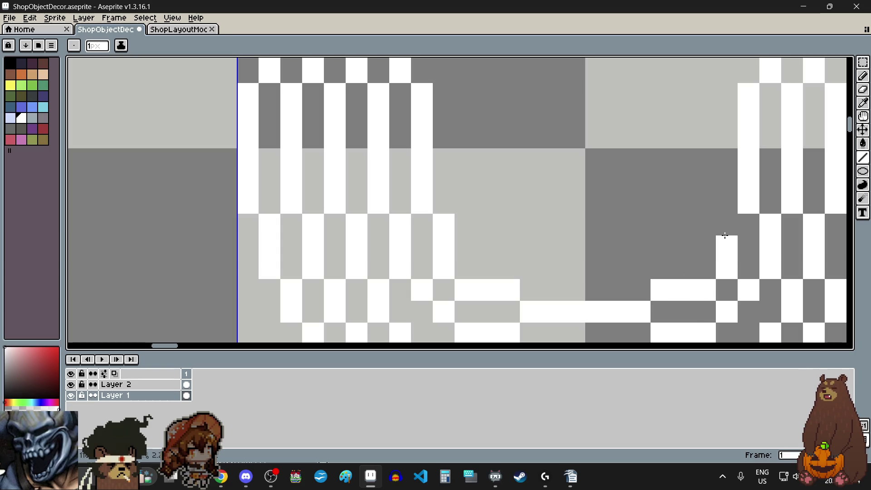
scroll(634, 220, down, 2)
scroll(611, 103, up, 3)
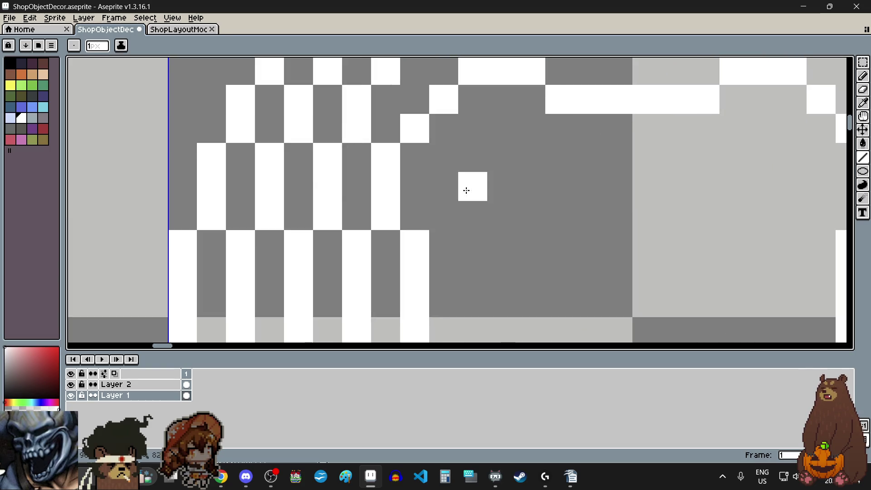
mouse_move(439, 205)
mouse_down()
mouse_move(480, 125)
mouse_move(526, 125)
mouse_move(599, 175)
mouse_move(606, 236)
mouse_up()
scroll(522, 177, down, 3)
scroll(523, 178, up, 3)
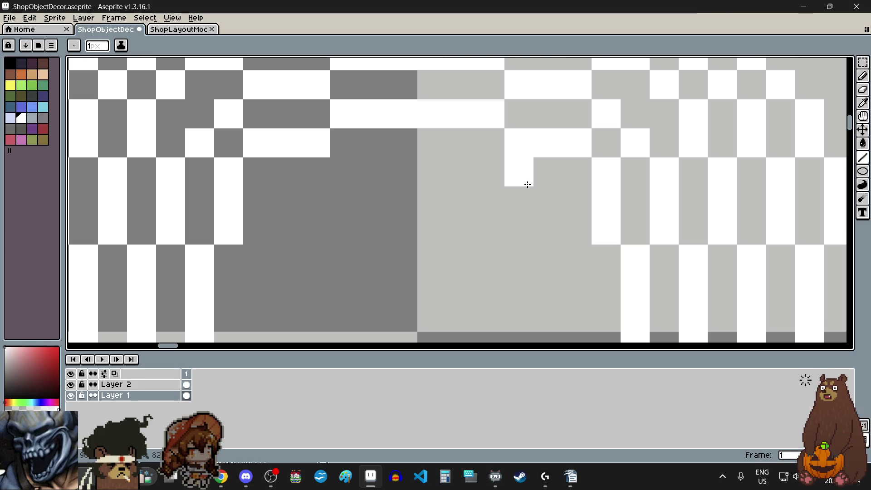
scroll(526, 185, down, 3)
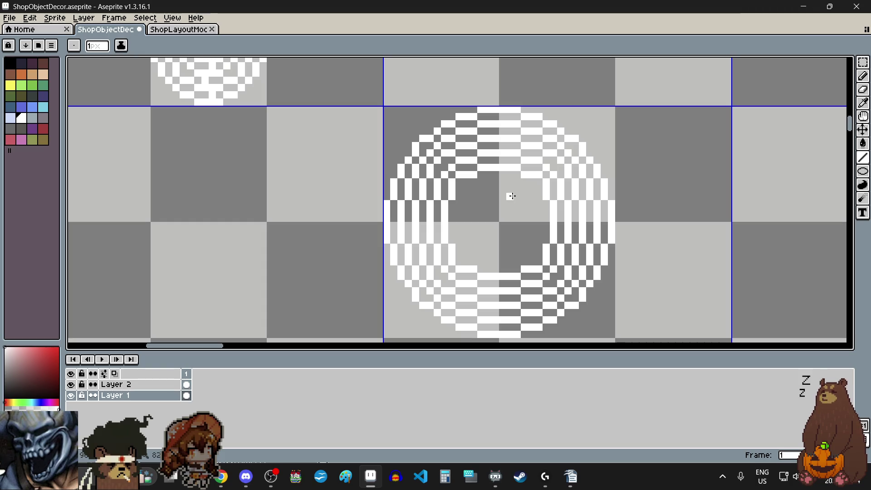
Step: Draw a white inner ring's horizontal runs and two vertical sides inside the disc's hollow centre
scroll(507, 196, up, 3)
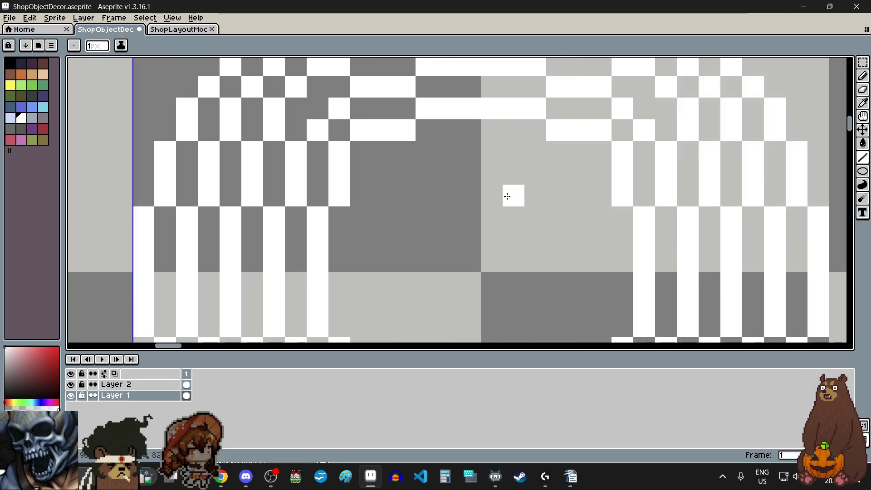
click(448, 160)
scroll(448, 160, up, 1)
mouse_move(419, 154)
mouse_down()
mouse_move(529, 152)
mouse_move(523, 146)
mouse_up()
scroll(523, 147, down, 3)
scroll(495, 223, up, 2)
drag(499, 224, 581, 222)
scroll(580, 222, down, 3)
scroll(480, 217, up, 3)
mouse_move(480, 218)
mouse_down()
mouse_move(480, 264)
mouse_move(480, 167)
mouse_up()
scroll(583, 217, down, 1)
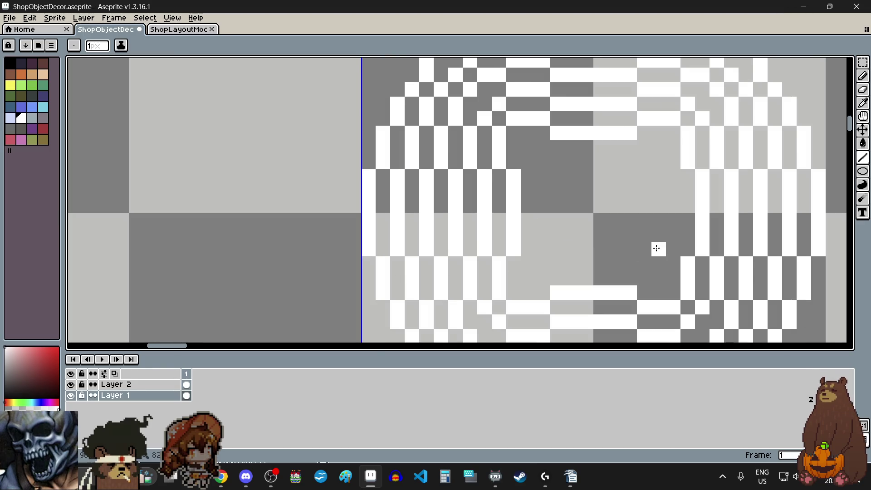
scroll(654, 248, up, 1)
drag(670, 245, 662, 145)
Step: Round the inner ring's corners with diagonal and single white corner pixels
scroll(627, 185, down, 2)
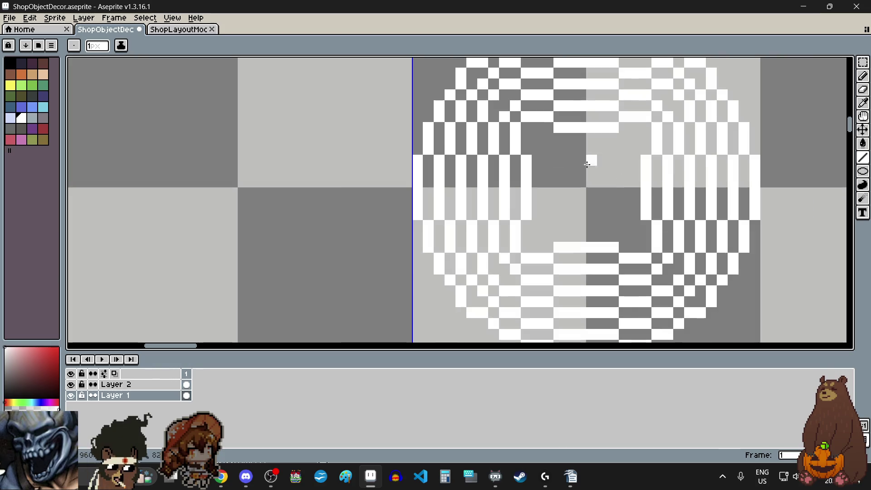
scroll(549, 150, up, 1)
drag(534, 151, 554, 129)
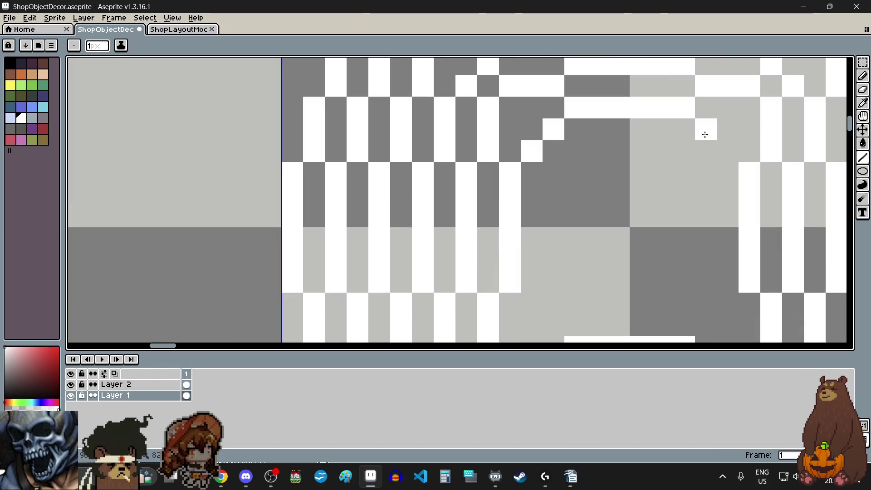
scroll(625, 214, down, 2)
scroll(587, 235, up, 2)
click(566, 206)
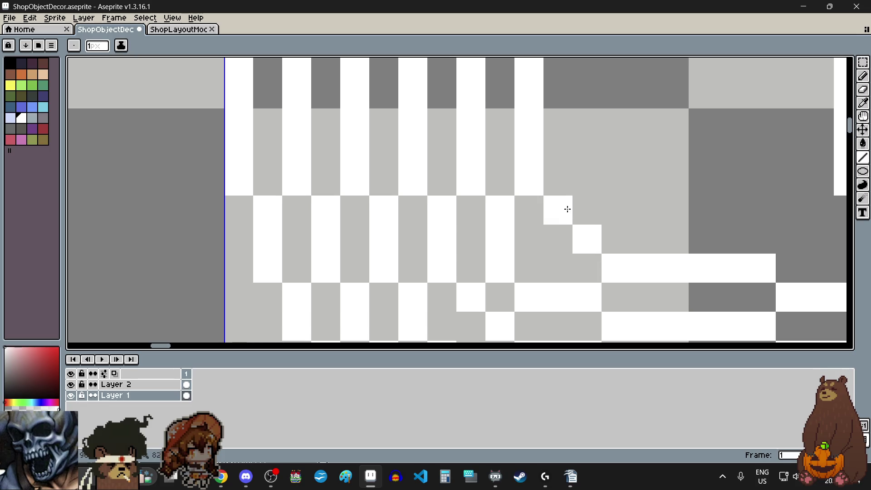
scroll(560, 229, down, 3)
scroll(561, 228, up, 4)
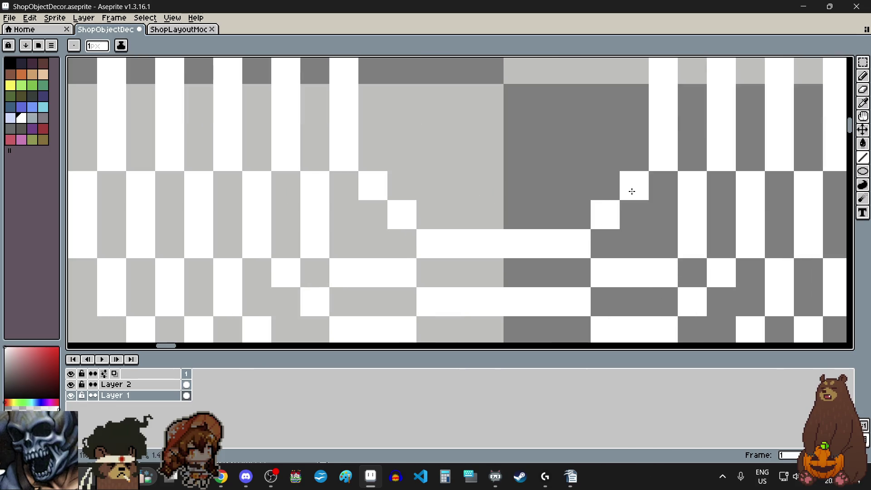
scroll(631, 191, down, 3)
scroll(560, 171, up, 3)
Step: Draw a smaller white ring's edges and a small white square at the disc centre
drag(476, 111, 581, 114)
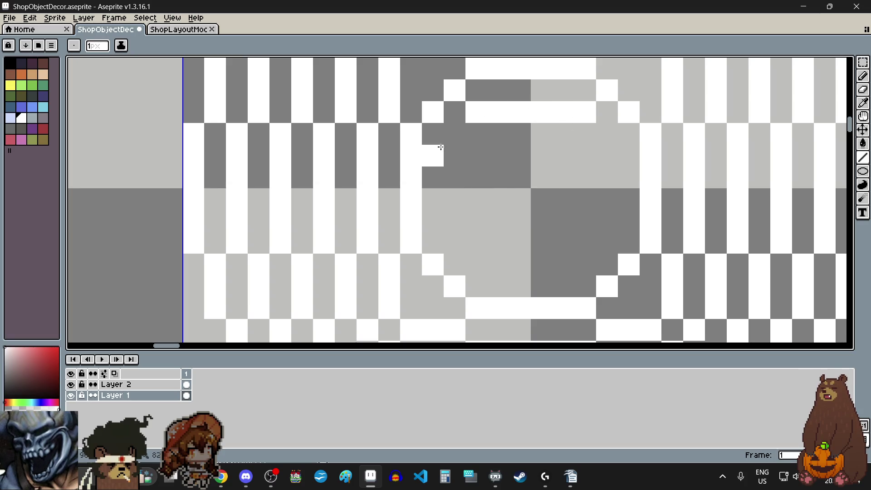
mouse_move(454, 134)
mouse_down()
mouse_move(459, 245)
mouse_move(480, 262)
mouse_move(557, 264)
mouse_move(605, 211)
mouse_move(605, 131)
mouse_up()
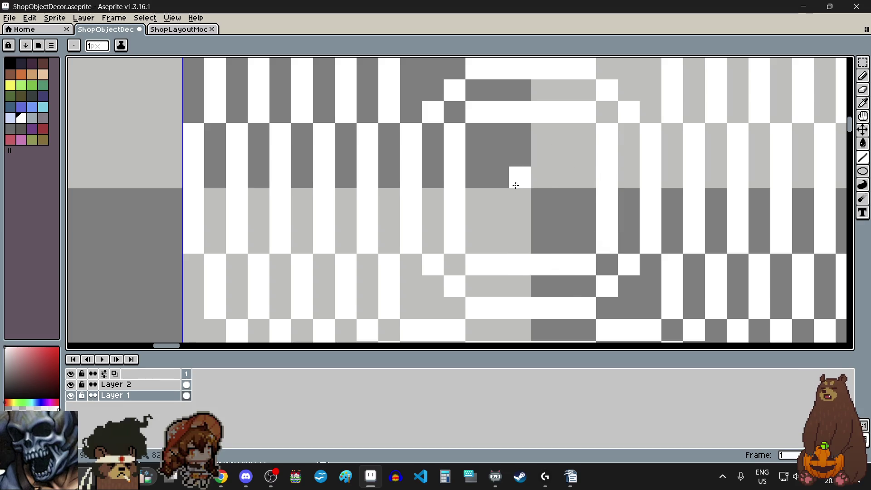
scroll(504, 223, down, 2)
scroll(504, 223, down, 1)
scroll(508, 223, up, 5)
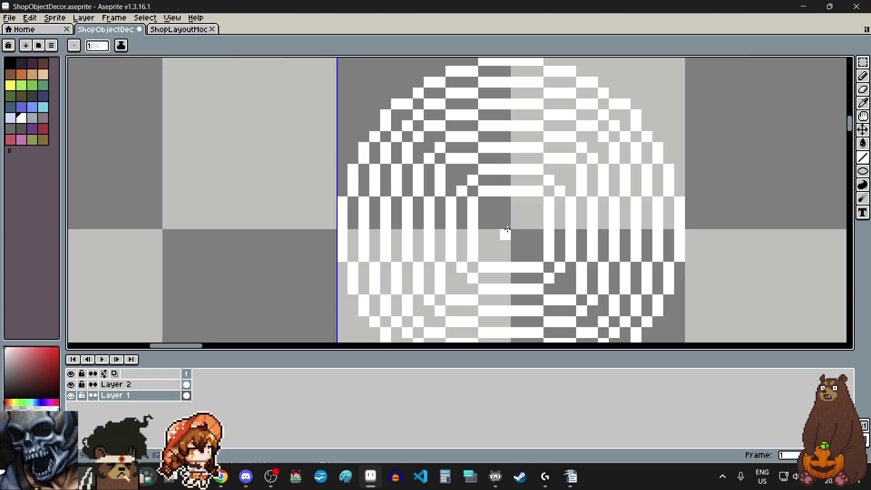
scroll(510, 223, down, 3)
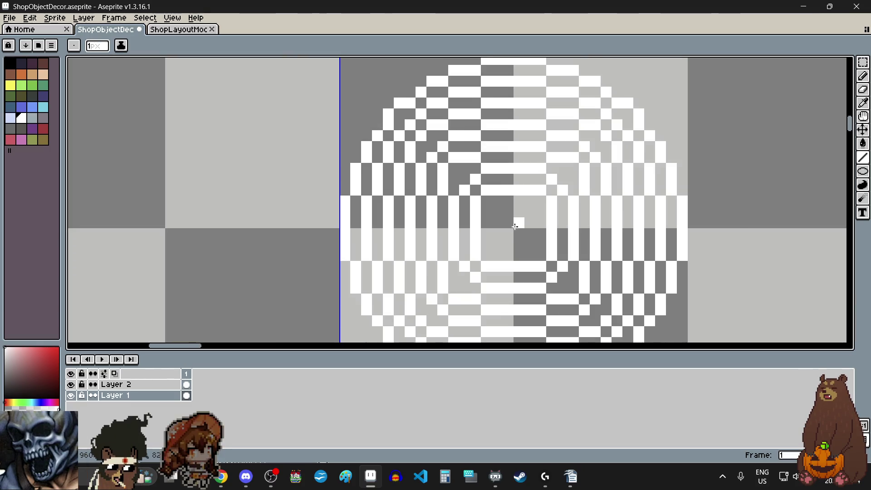
scroll(515, 225, up, 2)
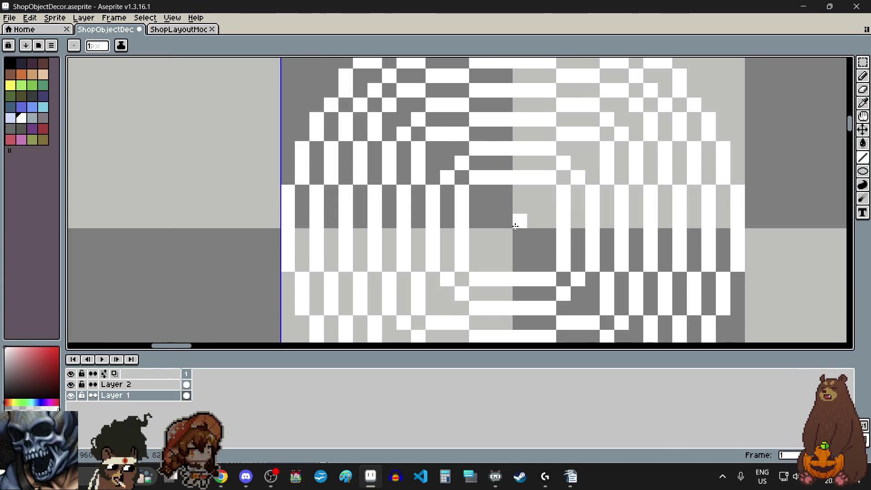
scroll(516, 227, down, 4)
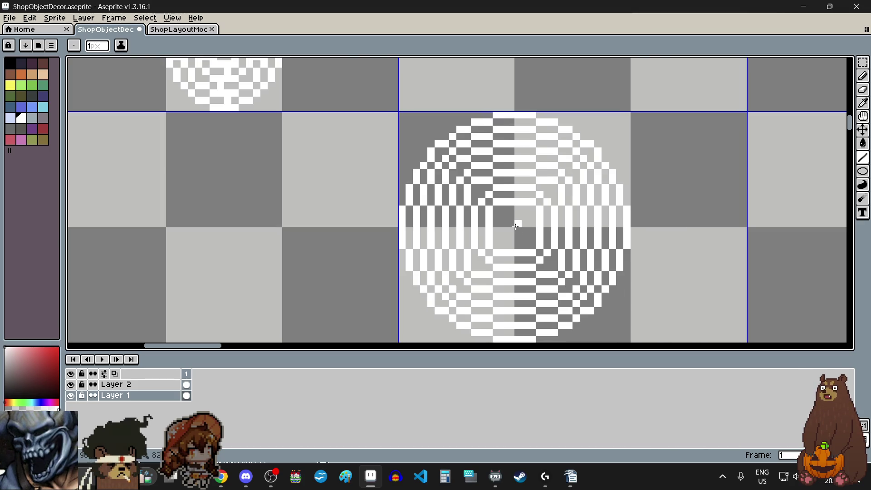
scroll(515, 226, down, 1)
scroll(515, 226, down, 1)
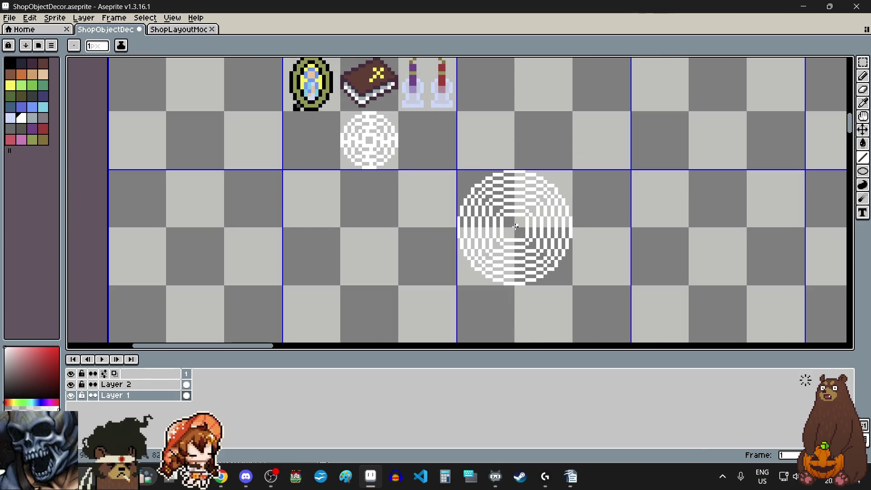
scroll(515, 226, up, 8)
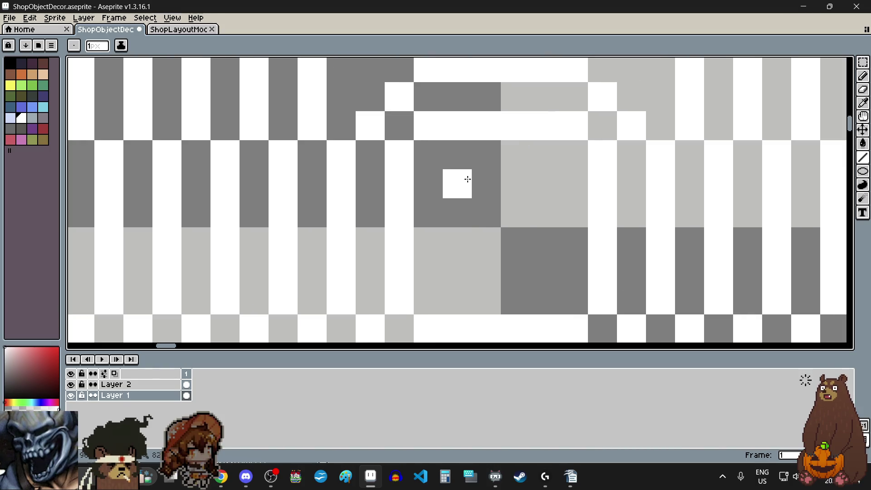
mouse_move(468, 179)
mouse_down()
mouse_move(540, 181)
mouse_move(464, 213)
mouse_move(461, 251)
mouse_move(475, 274)
mouse_move(535, 274)
mouse_move(548, 243)
mouse_move(544, 213)
mouse_up()
scroll(524, 239, down, 5)
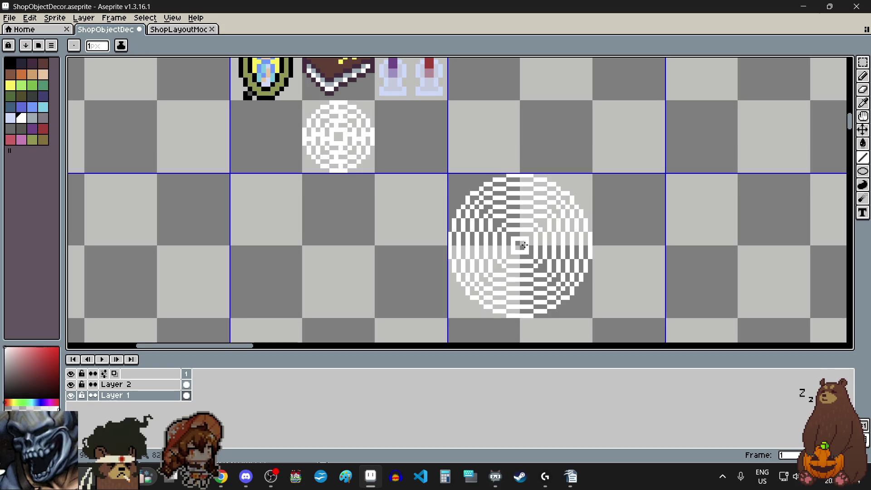
scroll(524, 245, up, 5)
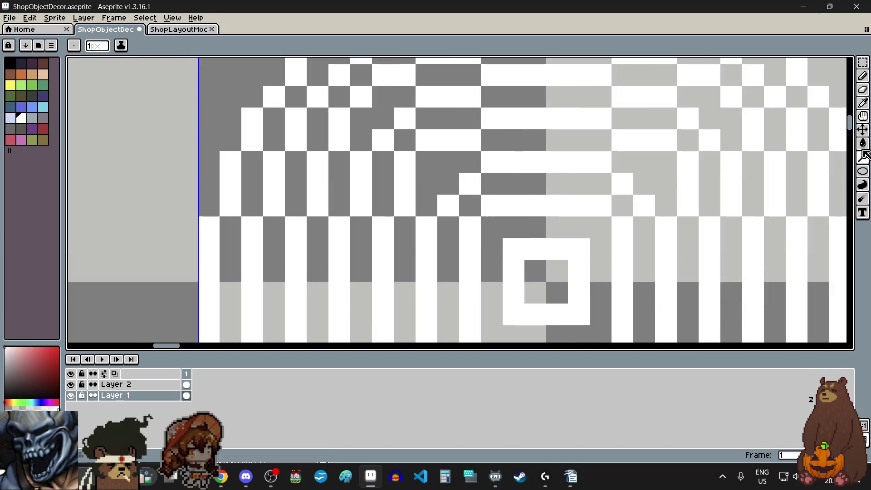
Step: Draw four straight white diagonal lines radiating from the centre with the Line tool
click(864, 160)
mouse_move(492, 227)
mouse_down()
mouse_move(414, 181)
mouse_move(388, 144)
mouse_up()
scroll(388, 144, down, 1)
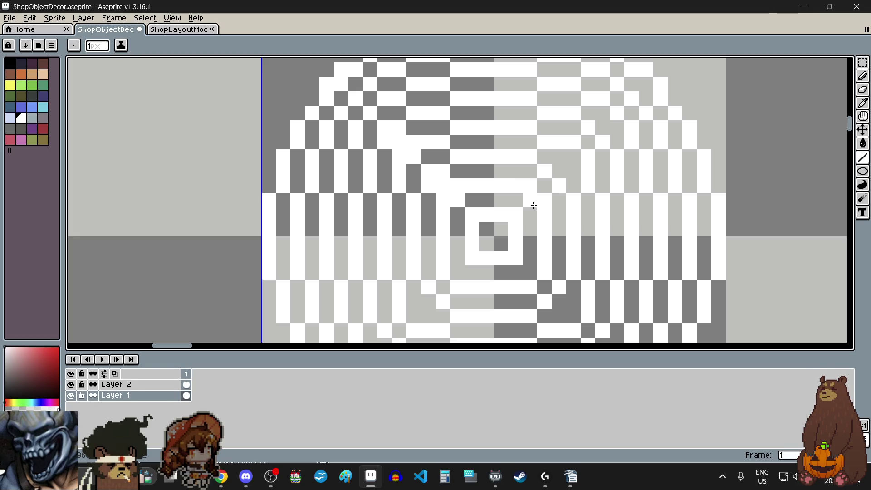
drag(539, 193, 618, 108)
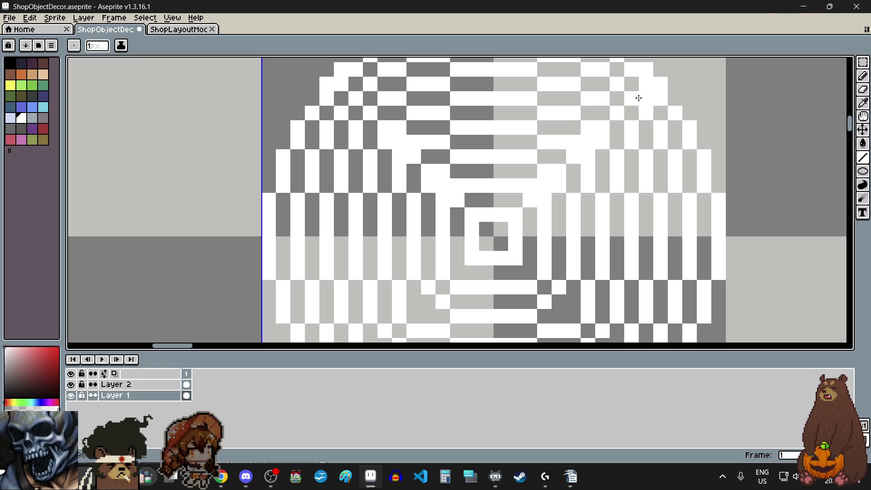
scroll(649, 90, down, 3)
scroll(493, 247, up, 3)
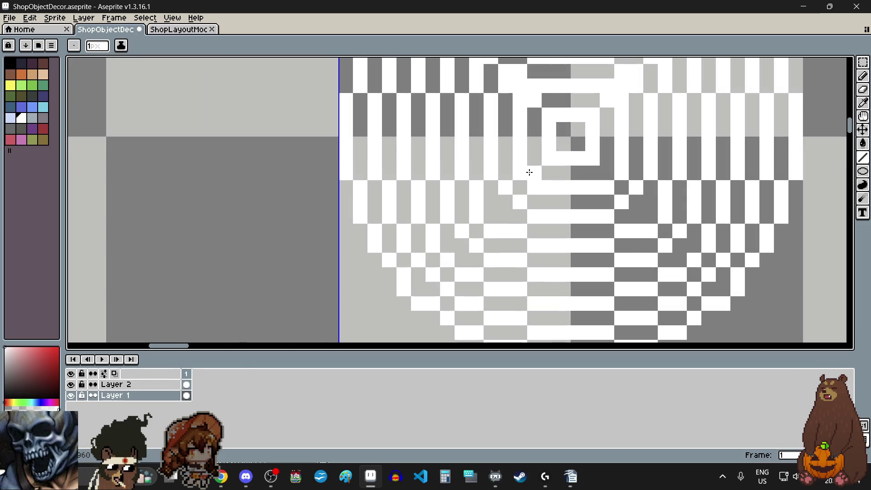
mouse_move(534, 169)
mouse_down()
mouse_move(430, 259)
mouse_move(415, 287)
mouse_up()
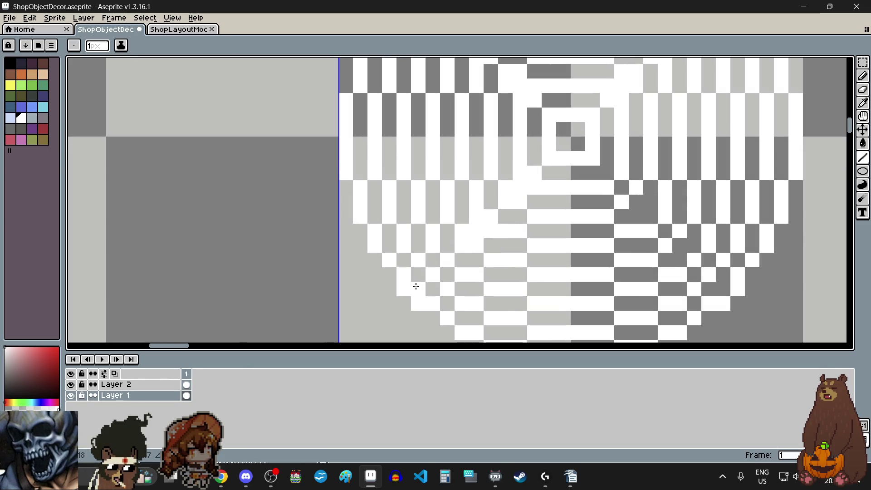
drag(595, 171, 725, 288)
scroll(714, 289, down, 3)
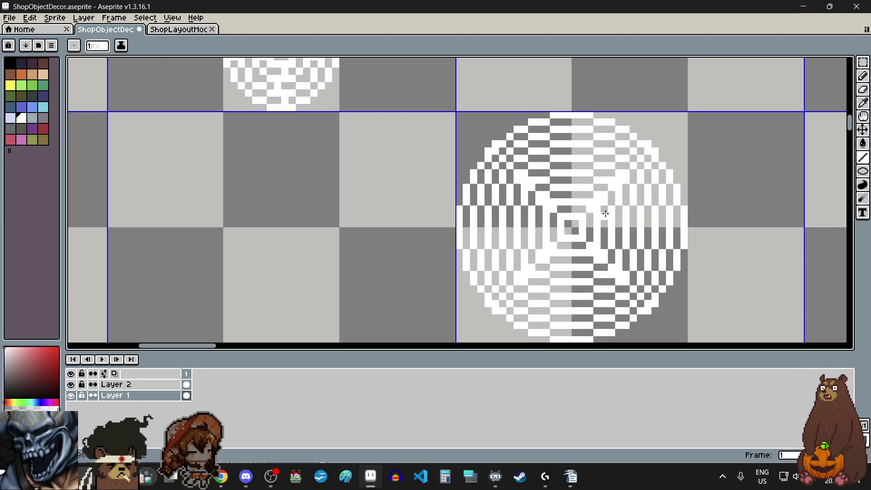
scroll(607, 213, up, 2)
scroll(522, 251, up, 3)
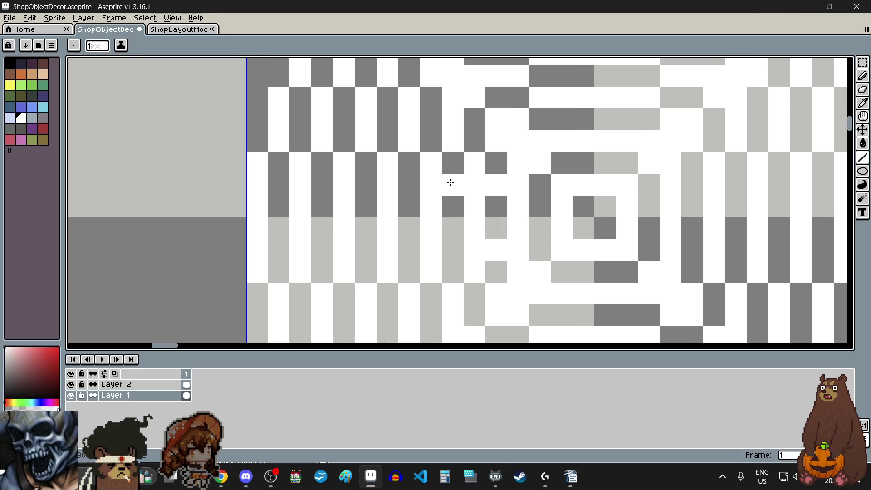
Step: Paint two white horizontal bands across the disc's left side and touch up pixels beside them
scroll(452, 226, down, 2)
scroll(455, 211, up, 1)
scroll(455, 212, up, 1)
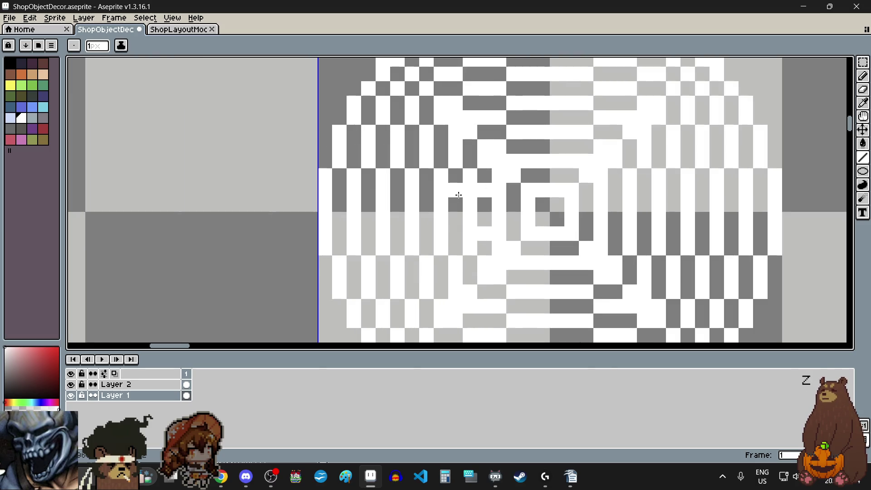
drag(456, 194, 359, 194)
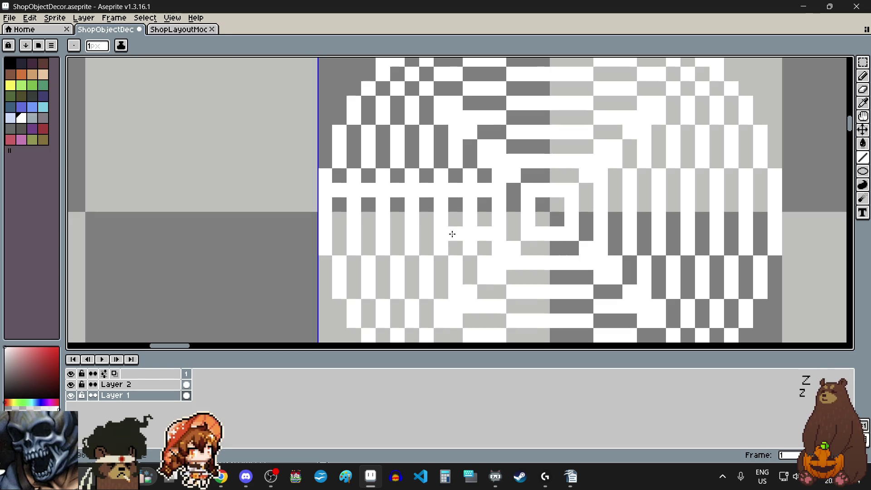
drag(451, 233, 348, 232)
scroll(336, 234, down, 4)
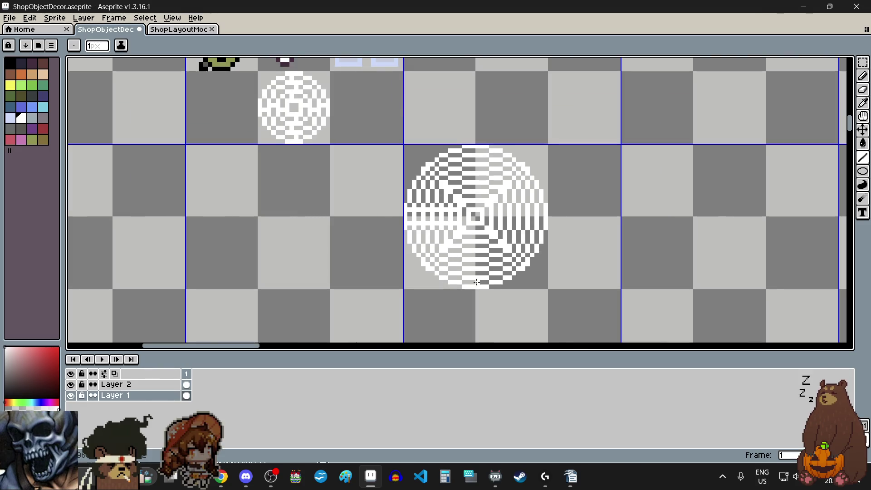
scroll(473, 284, up, 3)
scroll(486, 274, up, 1)
drag(454, 197, 458, 227)
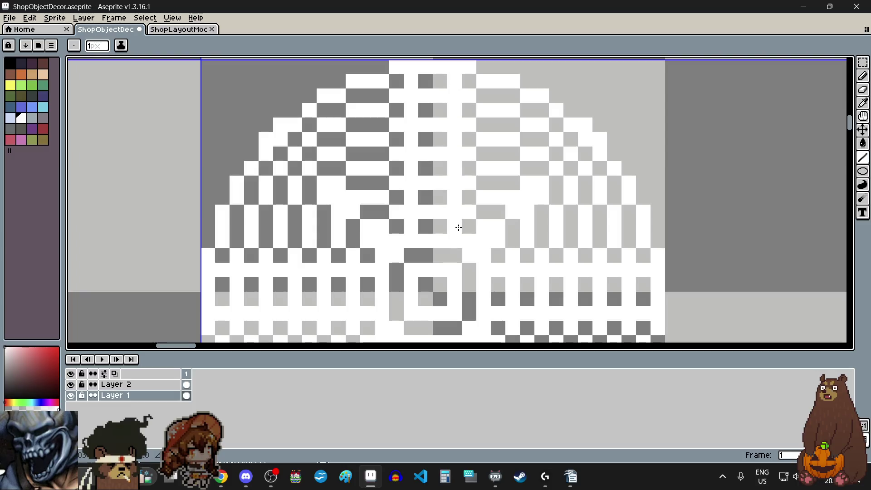
Step: Whiten the grey gap pixels down the left column and along the vertical band
scroll(426, 186, down, 6)
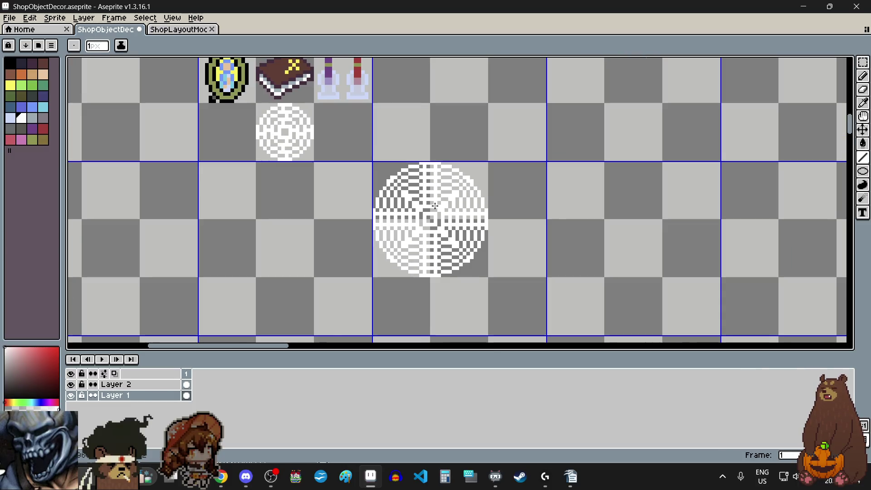
scroll(434, 204, up, 2)
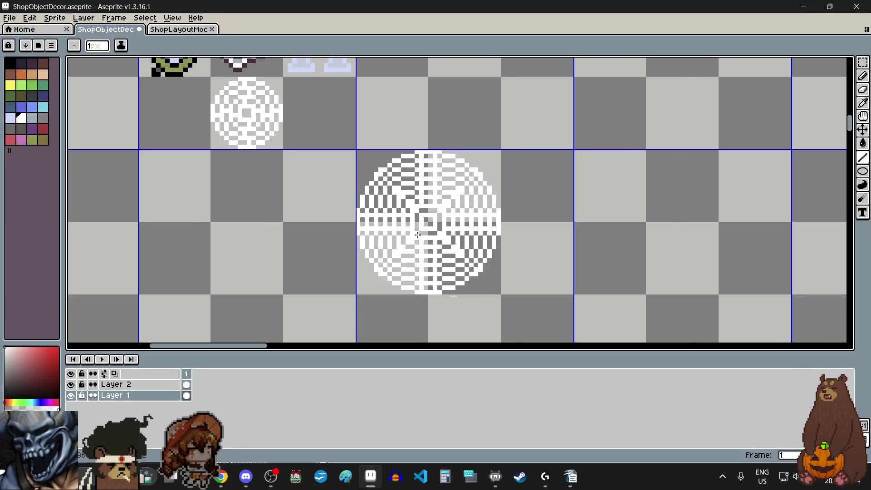
scroll(417, 235, up, 4)
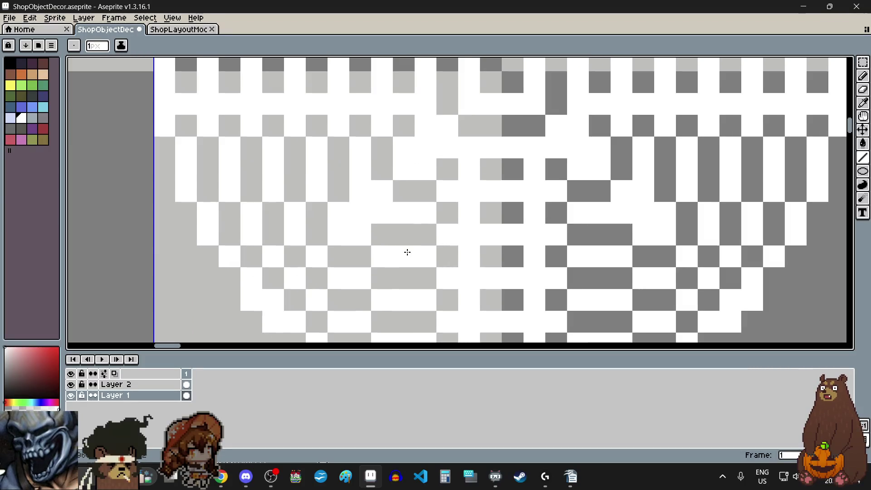
click(405, 236)
click(406, 278)
scroll(406, 281, down, 2)
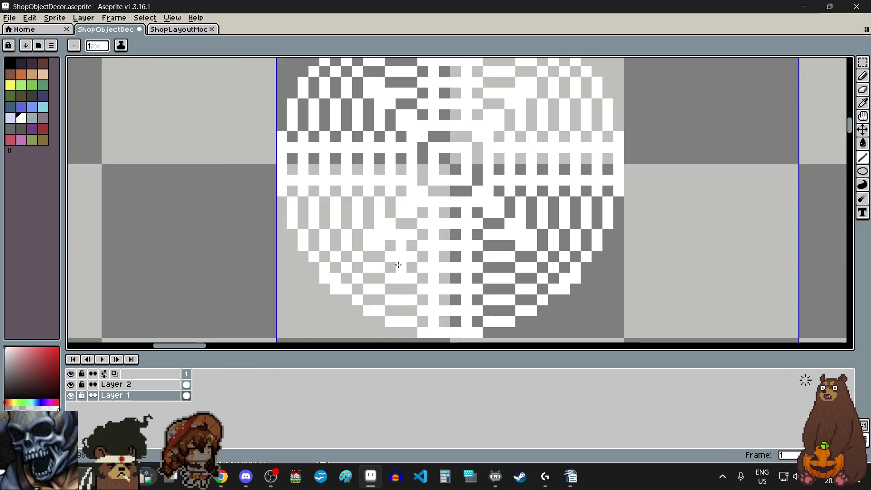
scroll(407, 278, up, 2)
click(406, 275)
click(406, 307)
scroll(390, 273, down, 2)
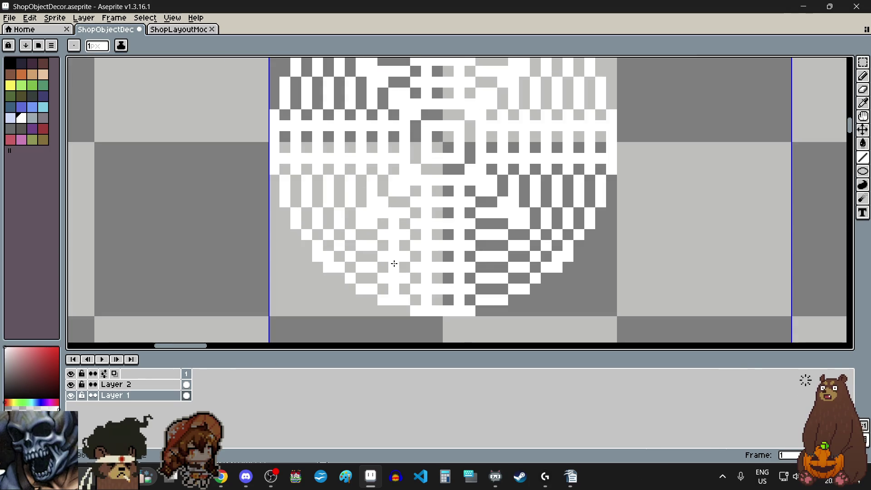
scroll(492, 231, up, 2)
click(477, 196)
click(480, 238)
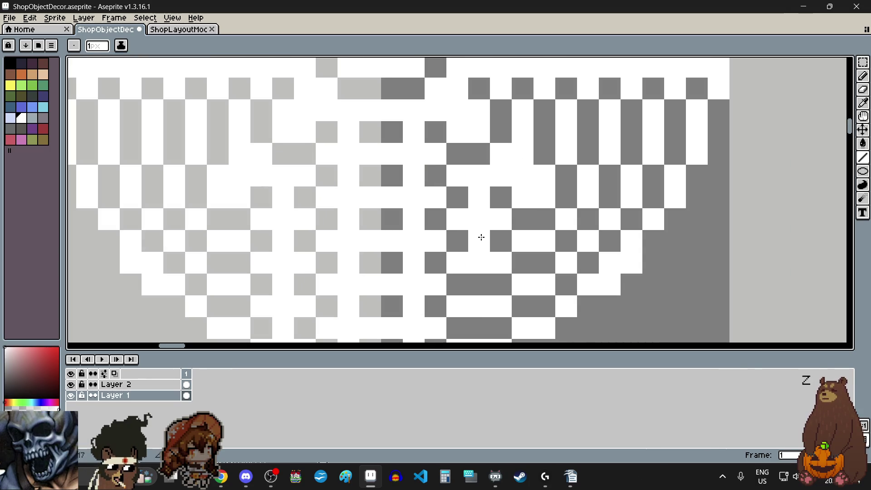
click(481, 279)
click(482, 322)
Step: Add a white pixel on the disc's lower right and a white run across its lower band
scroll(482, 322, down, 2)
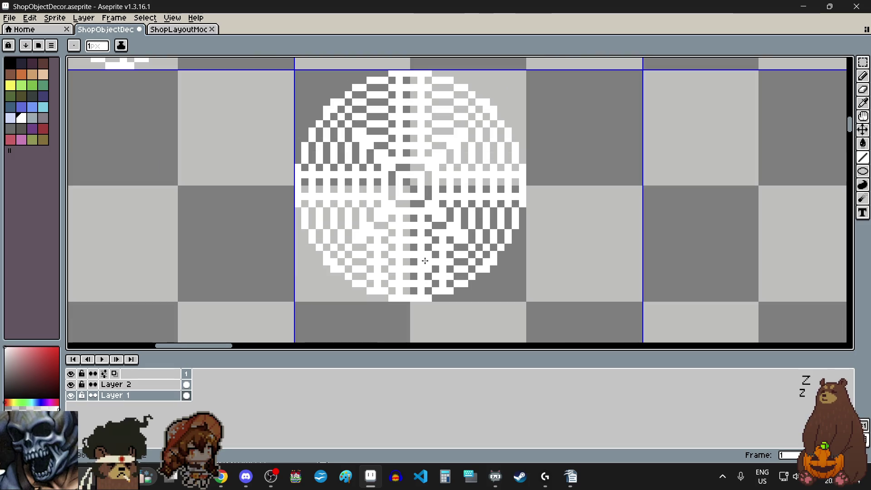
scroll(379, 77, up, 2)
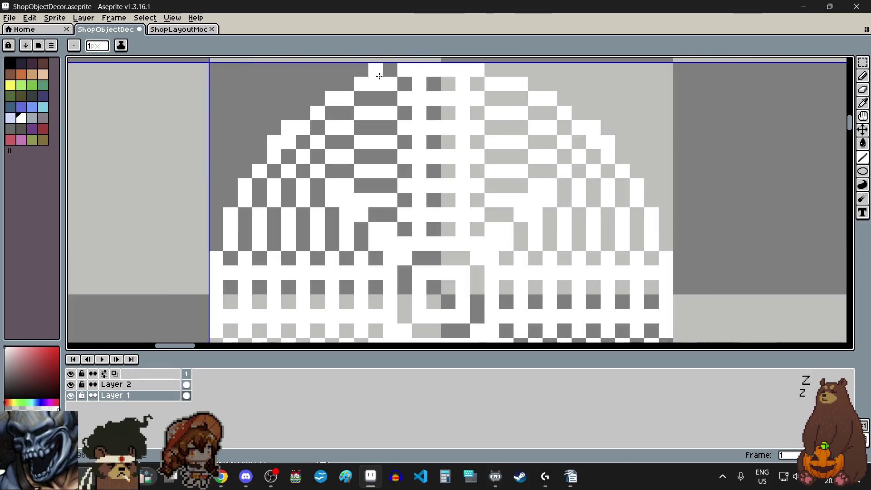
scroll(379, 78, down, 1)
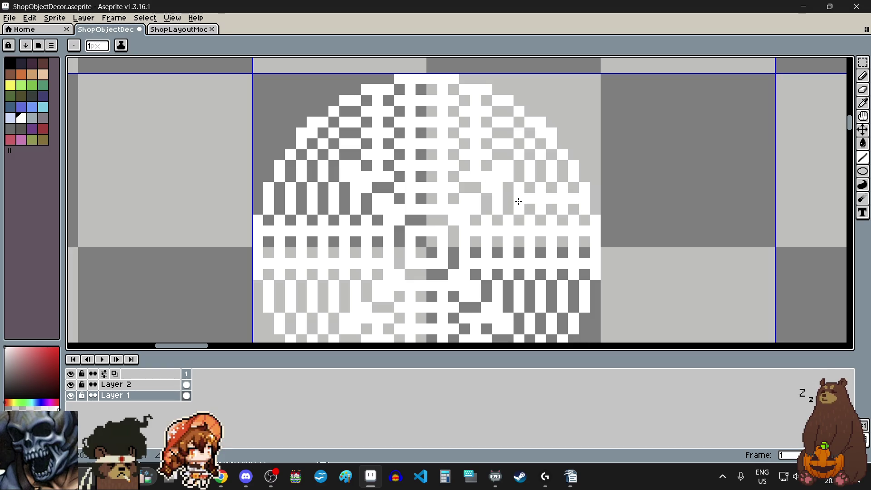
click(509, 296)
drag(345, 297, 282, 298)
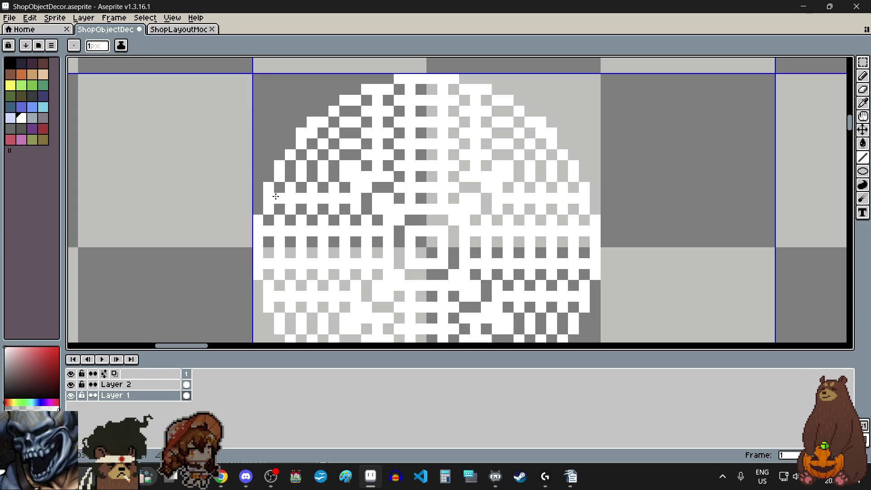
scroll(276, 196, down, 3)
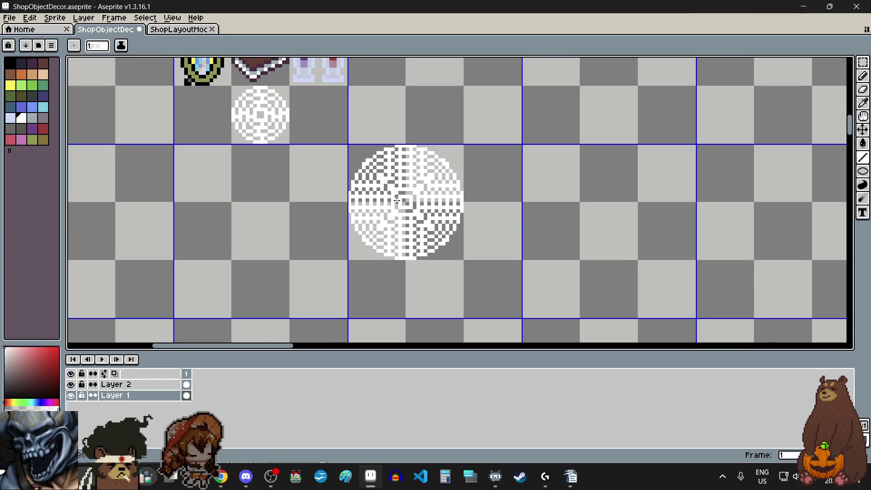
scroll(397, 201, up, 1)
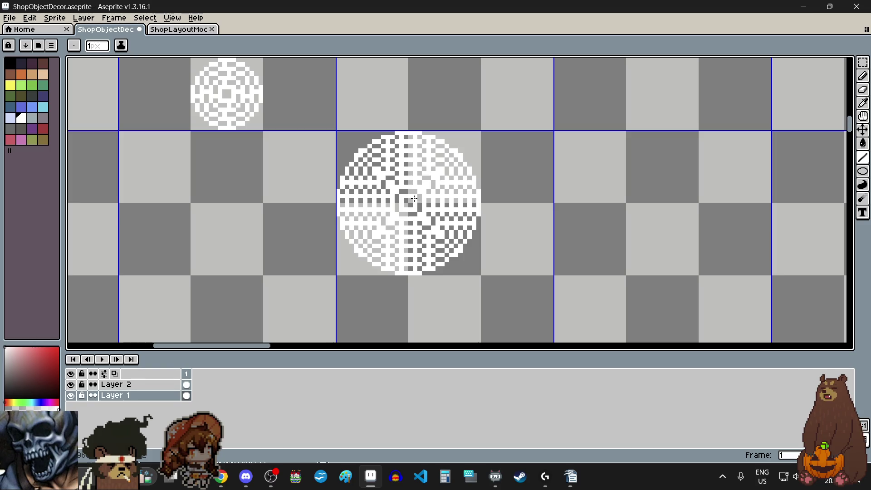
Step: Lighten five stray pixels scattered through the disc's hatched pattern
scroll(415, 180, up, 3)
scroll(410, 195, up, 1)
click(379, 165)
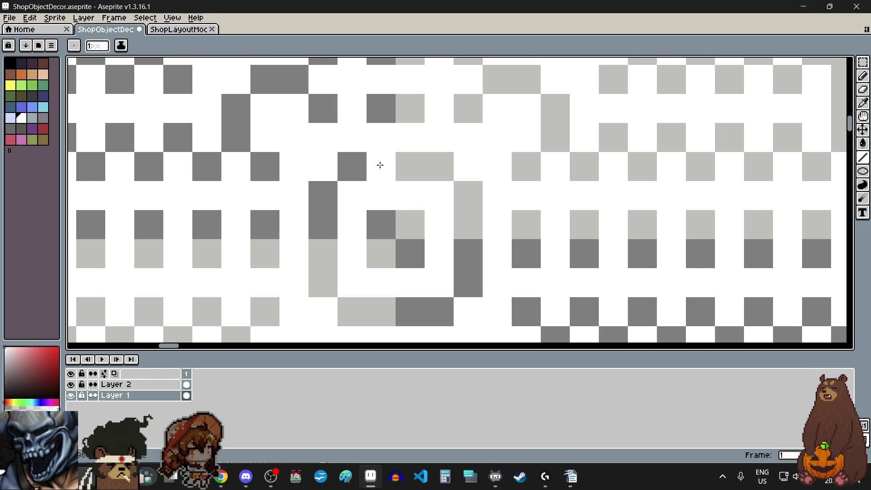
click(458, 224)
click(418, 299)
click(325, 253)
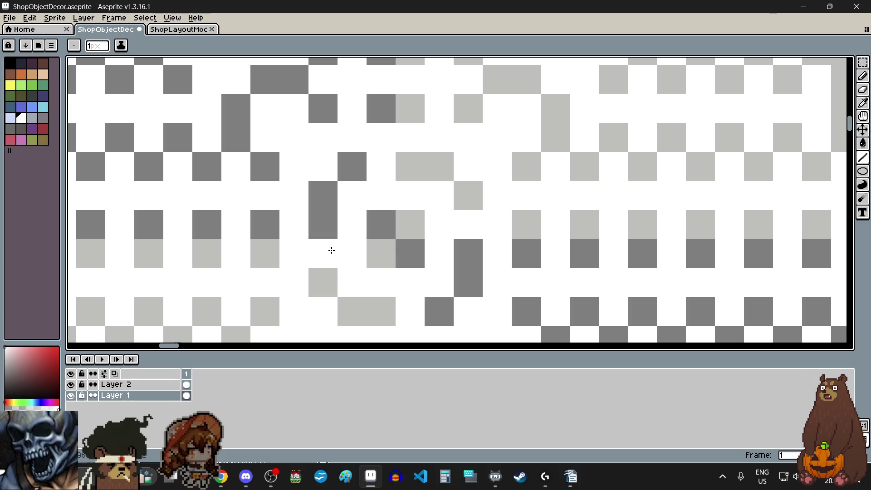
click(381, 224)
Step: Inspect the disc's rim and return to the freehand pencil tool
scroll(511, 206, down, 3)
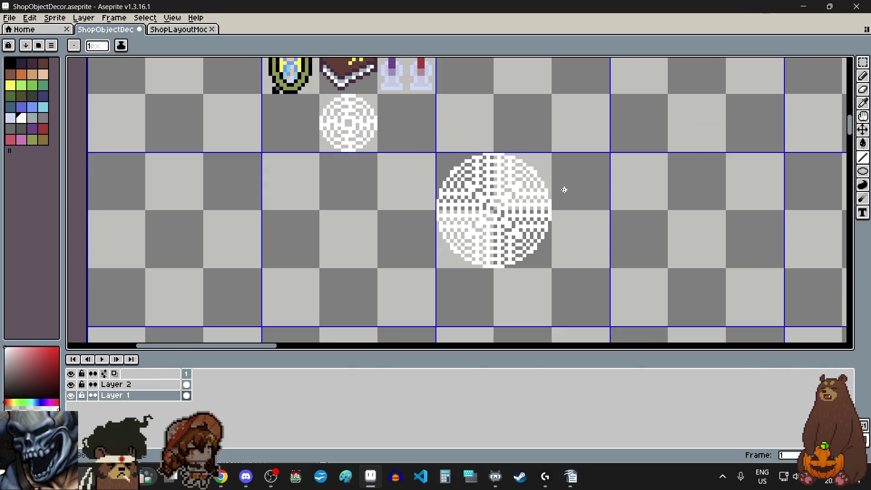
scroll(562, 180, up, 1)
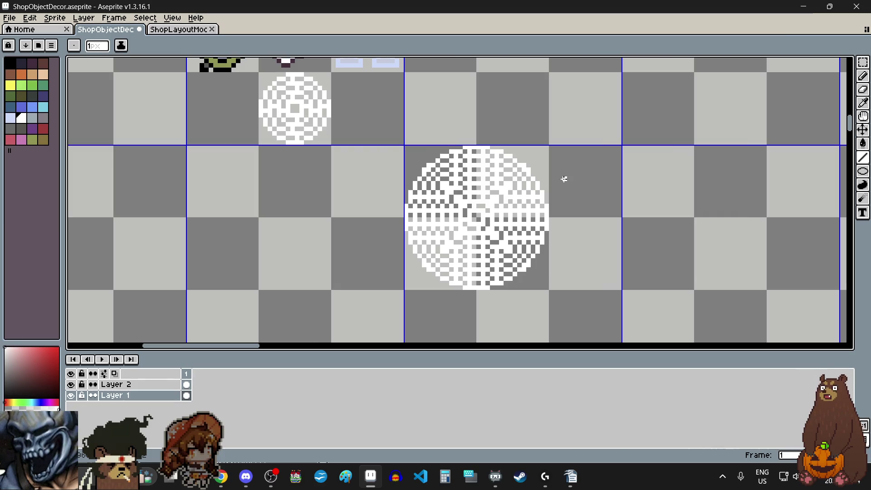
scroll(523, 178, up, 4)
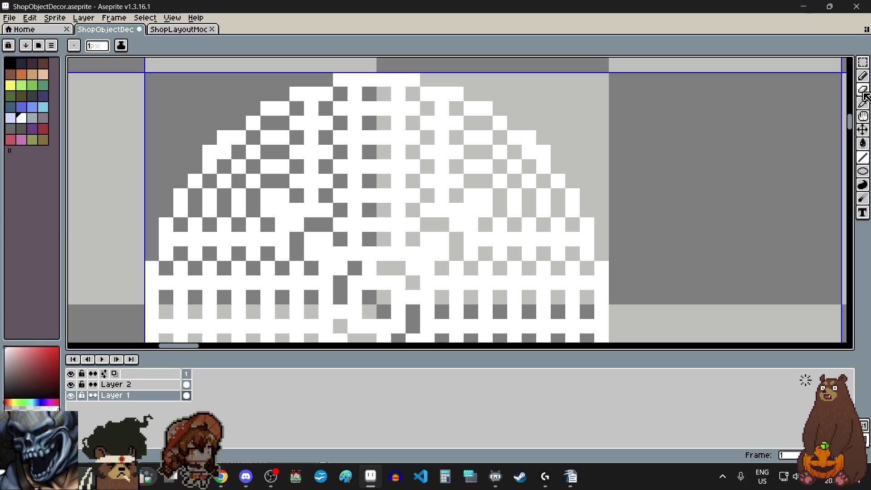
scroll(616, 147, down, 3)
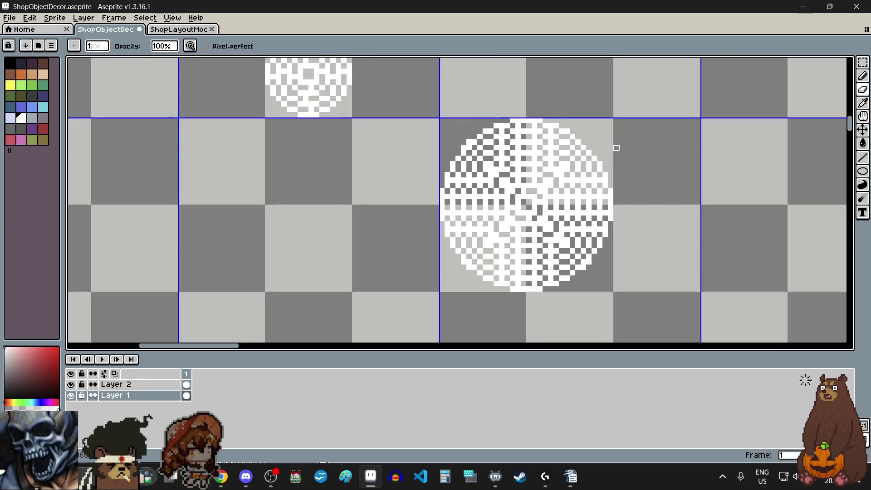
scroll(474, 136, up, 3)
scroll(428, 159, down, 4)
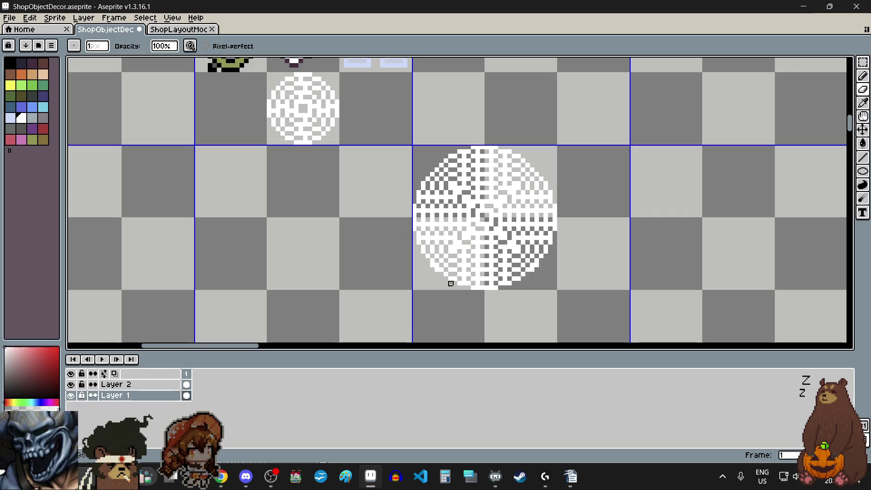
scroll(440, 254, up, 7)
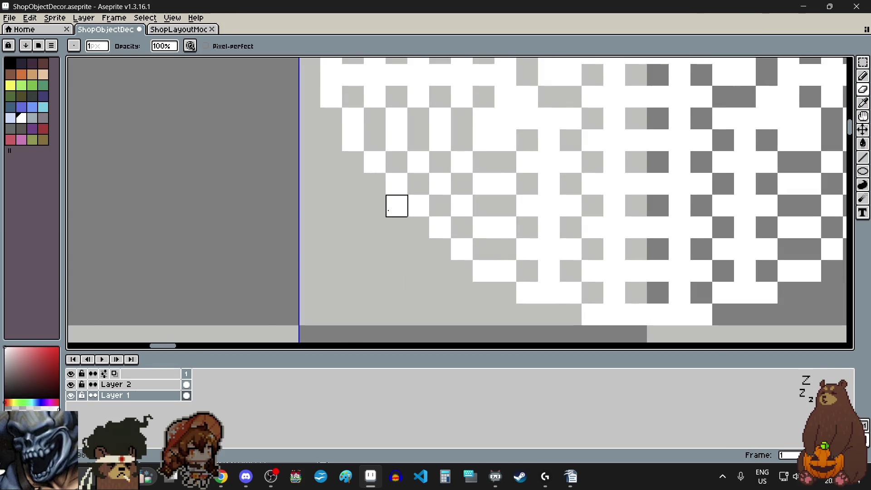
scroll(467, 242, down, 2)
scroll(652, 209, up, 2)
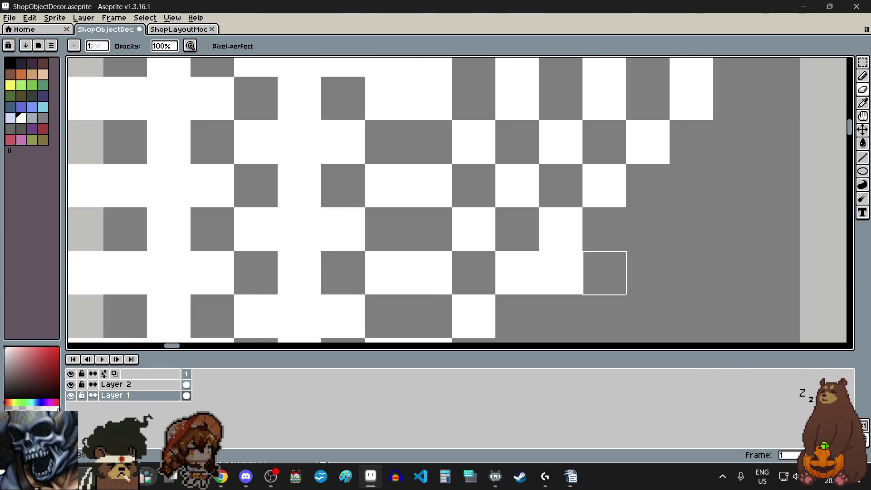
scroll(549, 235, down, 4)
scroll(558, 233, down, 1)
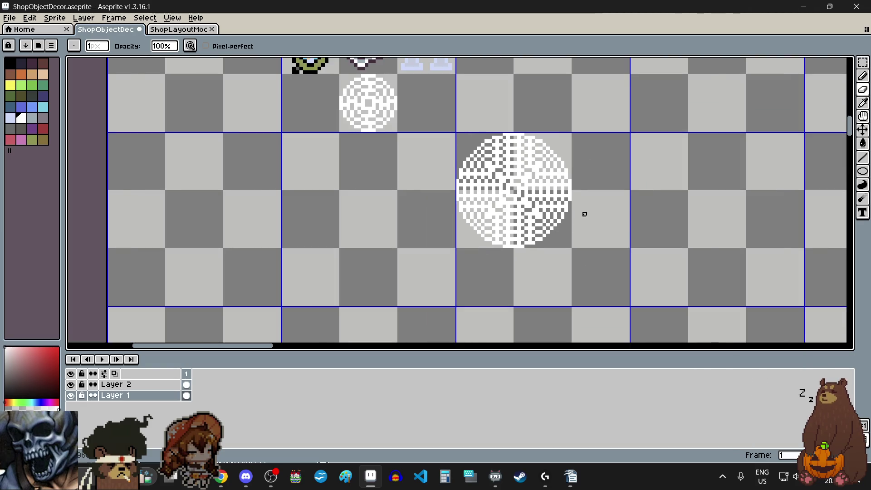
scroll(584, 214, up, 1)
key(v)
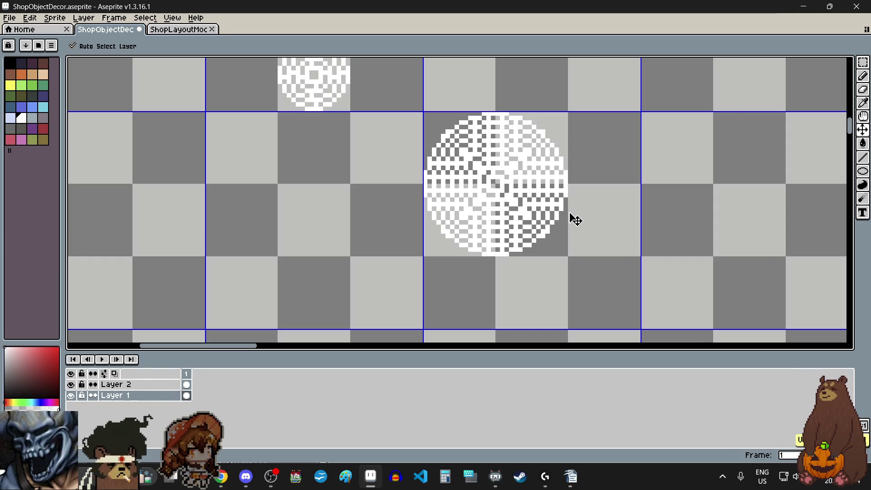
key(b)
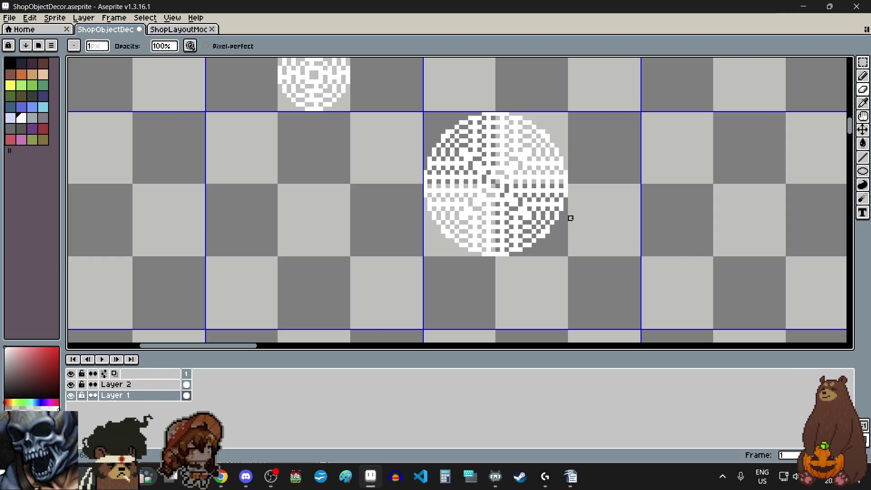
scroll(533, 109, up, 5)
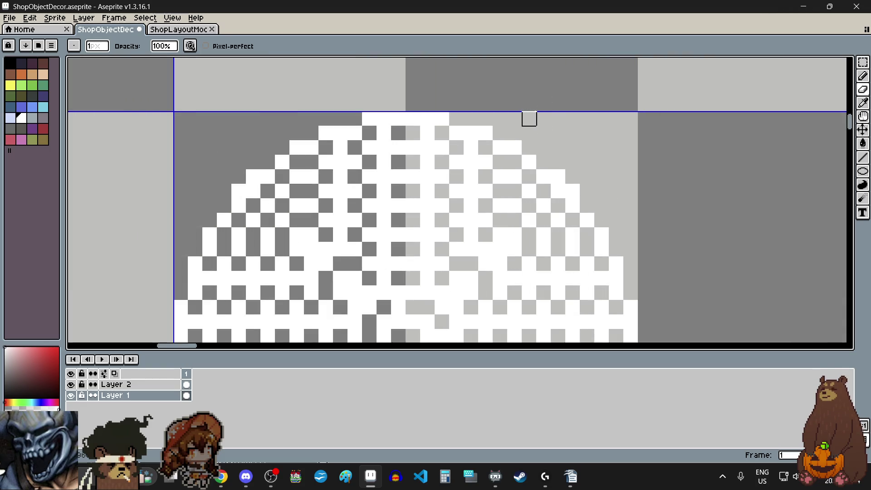
click(855, 80)
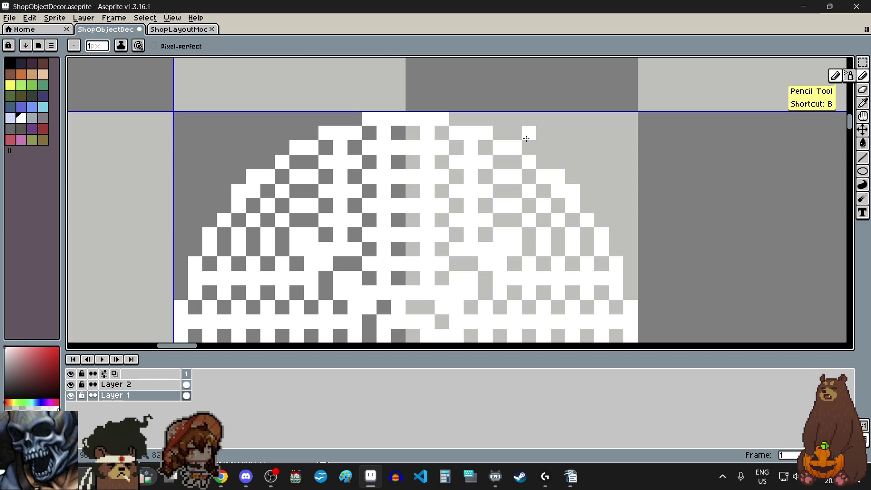
Step: Whiten the grey pixel at the disc's top edge and round out its right edge
scroll(534, 148, down, 4)
scroll(534, 148, up, 3)
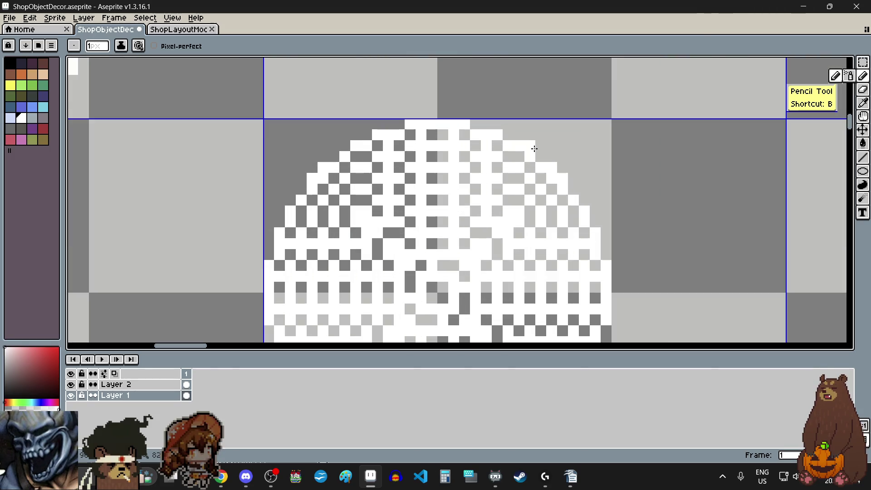
scroll(533, 148, up, 1)
click(455, 116)
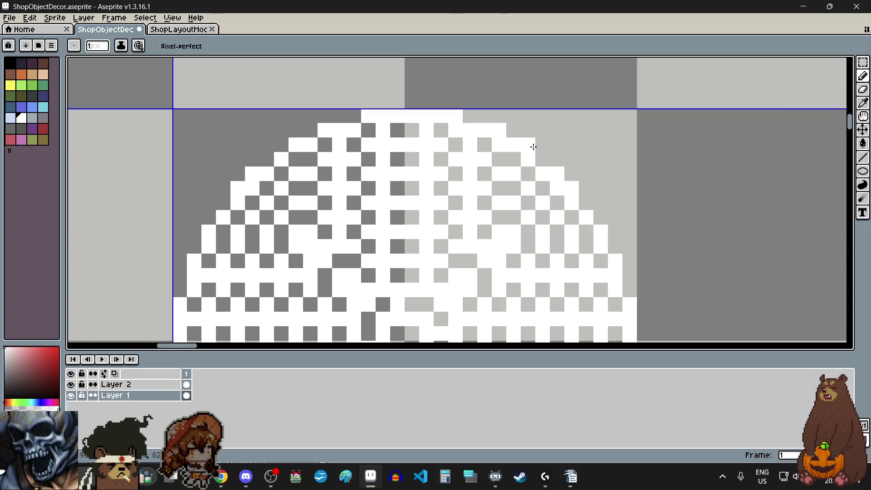
scroll(546, 157, down, 3)
scroll(549, 154, up, 3)
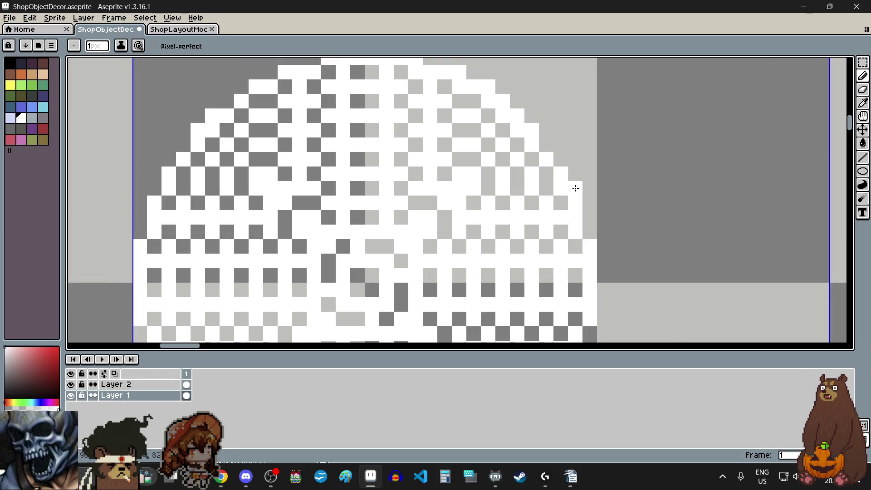
mouse_move(552, 146)
mouse_down()
mouse_move(583, 189)
mouse_move(594, 224)
mouse_up()
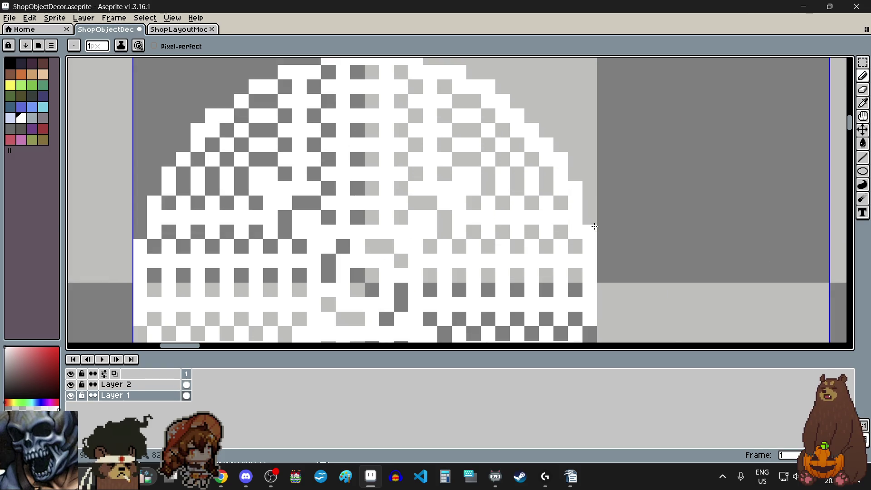
scroll(587, 208, down, 3)
scroll(588, 272, up, 3)
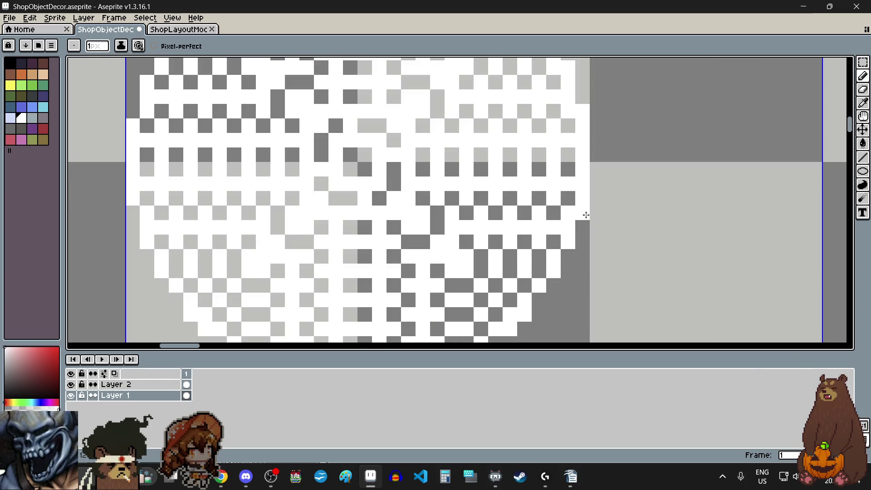
scroll(583, 214, down, 3)
scroll(574, 264, up, 3)
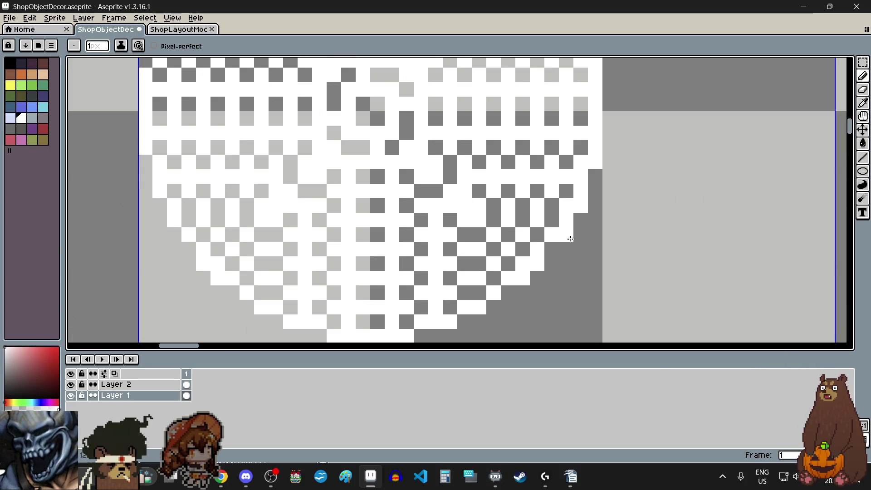
Step: Fill the missing pixels along the disc's lower-right rim with white
click(495, 308)
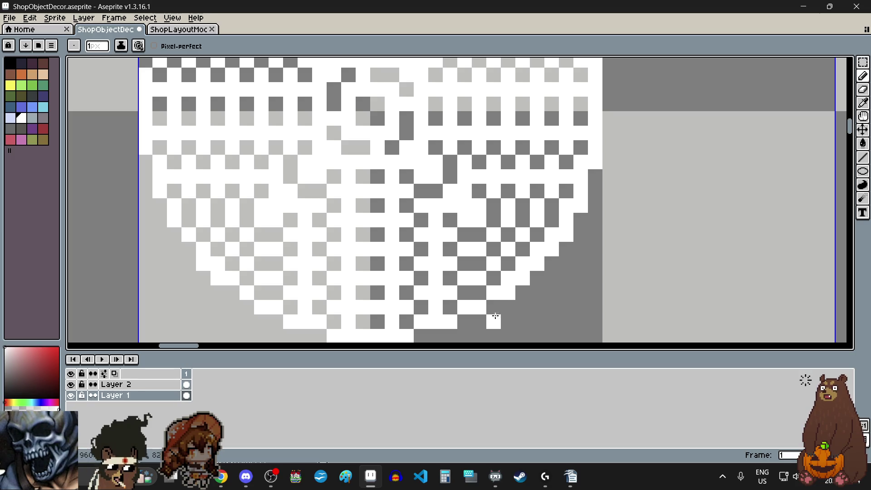
click(479, 322)
click(464, 322)
click(435, 336)
click(421, 336)
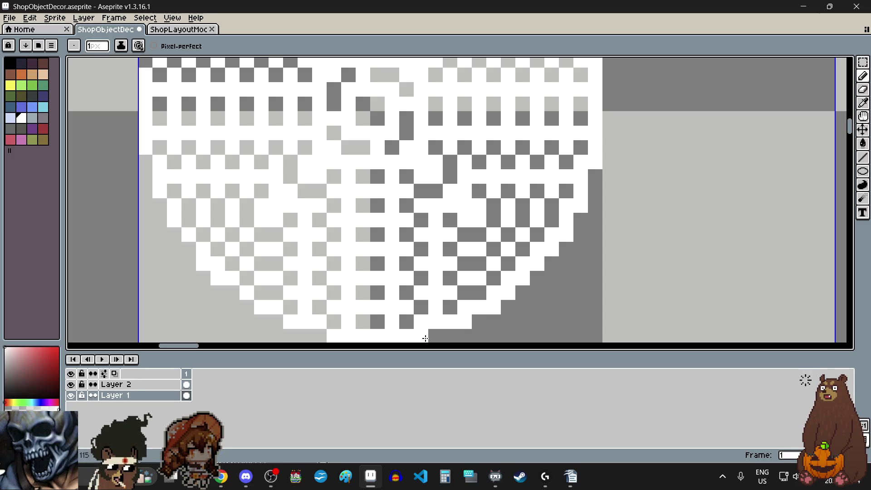
scroll(392, 301, down, 3)
scroll(392, 302, up, 3)
Step: Fill white pixels along the disc's bottom and lower-left edge
click(511, 315)
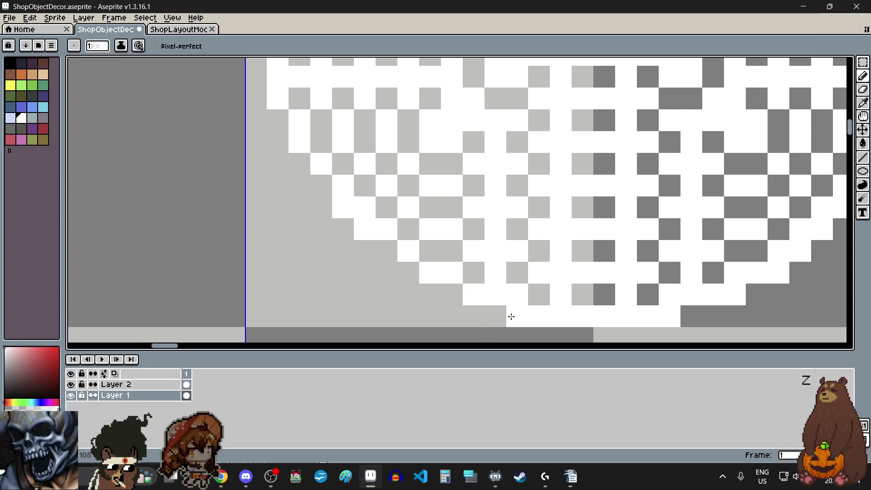
click(449, 294)
click(408, 272)
click(387, 251)
click(321, 207)
click(321, 185)
click(300, 163)
click(321, 207)
Step: Whiten the gap pixels along the disc's upper-left edge and top
scroll(321, 207, down, 3)
scroll(301, 202, up, 3)
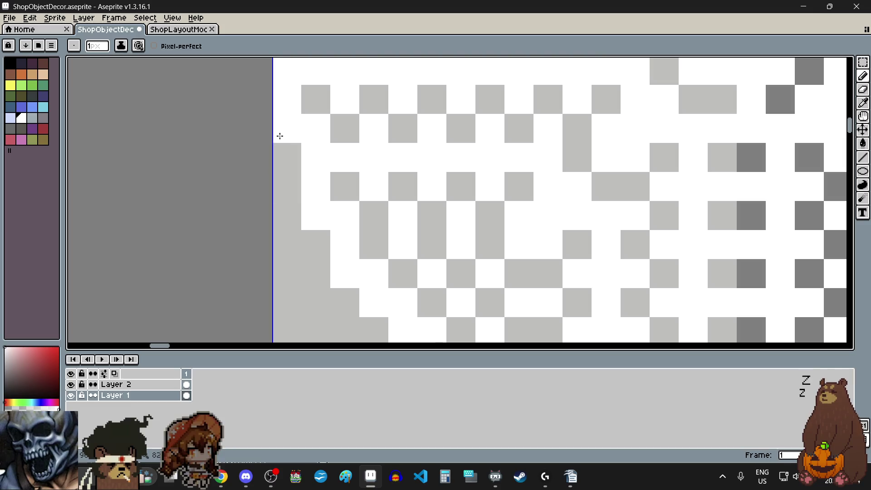
scroll(306, 222, down, 1)
scroll(307, 221, up, 1)
scroll(306, 221, down, 3)
scroll(305, 127, up, 3)
scroll(278, 200, up, 1)
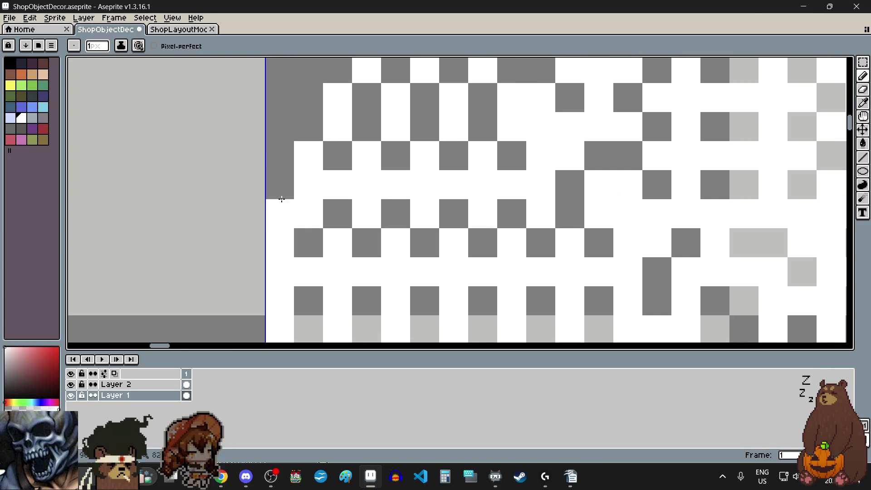
scroll(278, 195, down, 1)
scroll(301, 177, up, 1)
click(334, 117)
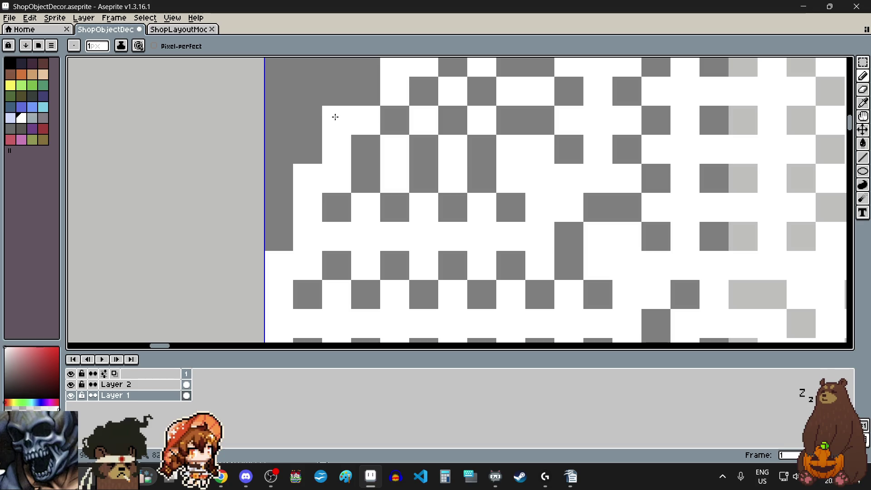
click(361, 189)
scroll(360, 189, down, 2)
scroll(412, 129, up, 2)
click(291, 177)
click(325, 142)
click(371, 115)
click(454, 91)
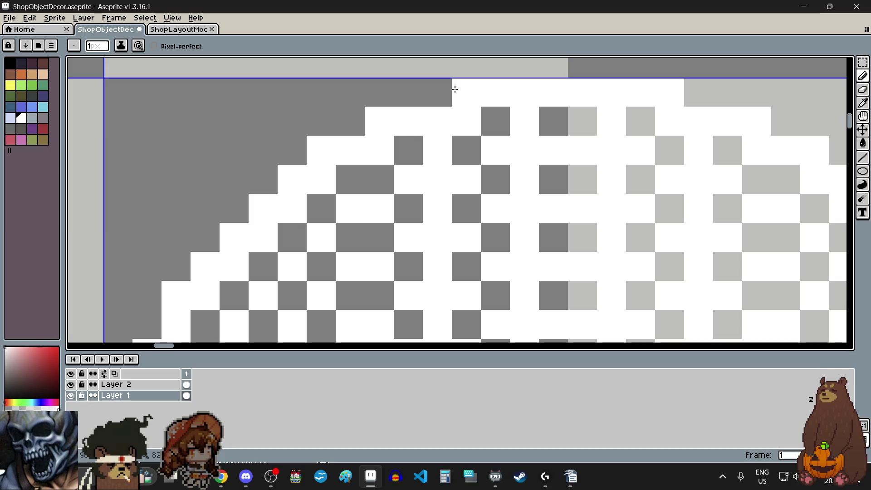
scroll(435, 254, down, 3)
scroll(434, 258, down, 1)
scroll(432, 264, up, 1)
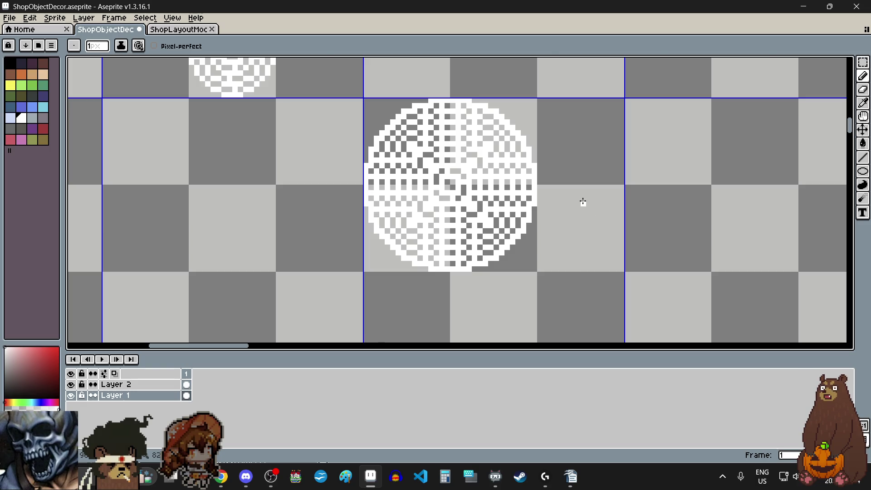
scroll(583, 202, down, 2)
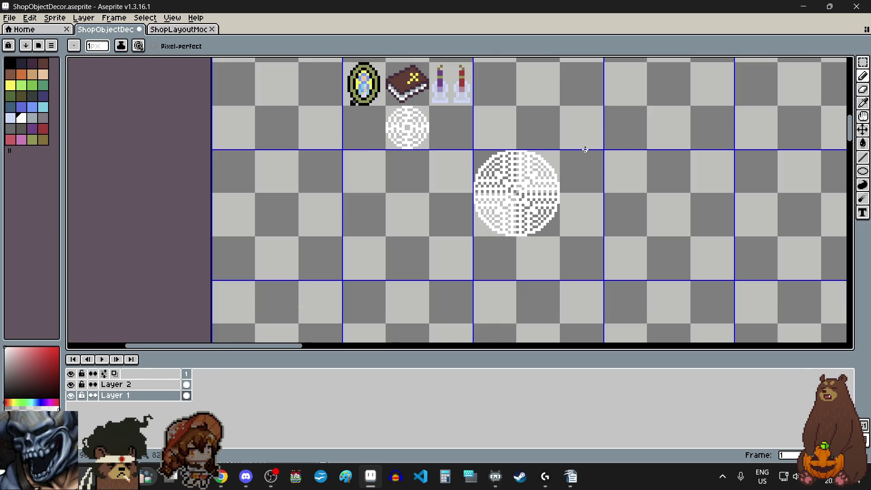
scroll(585, 150, up, 1)
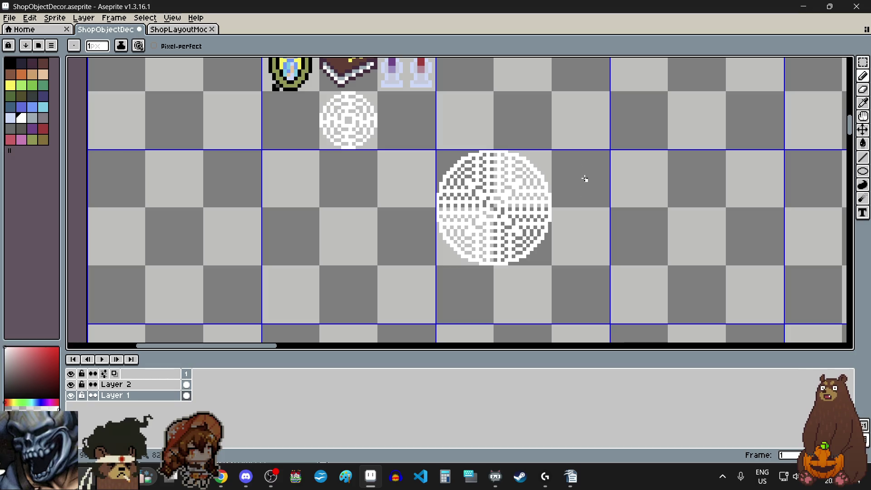
scroll(585, 178, down, 4)
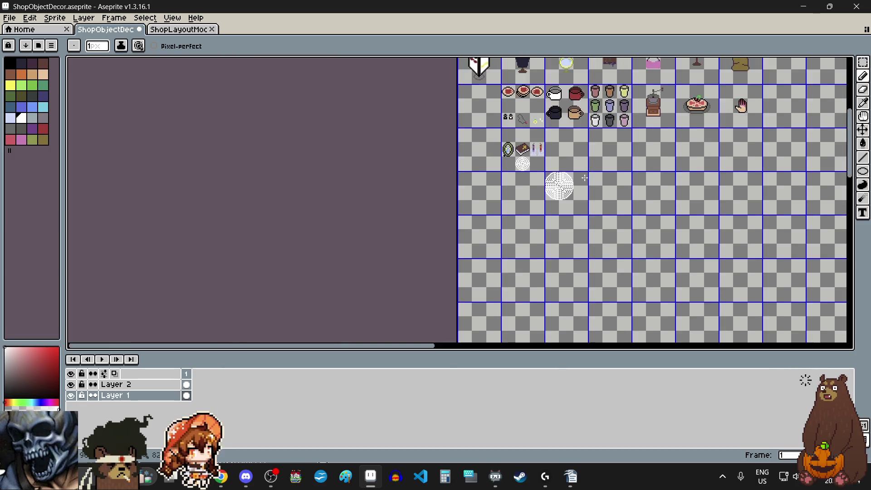
scroll(481, 182, up, 3)
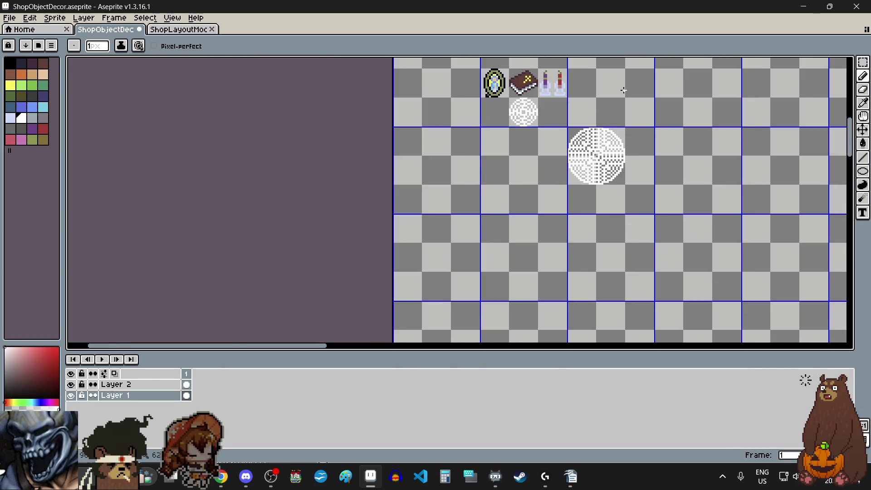
scroll(624, 90, up, 2)
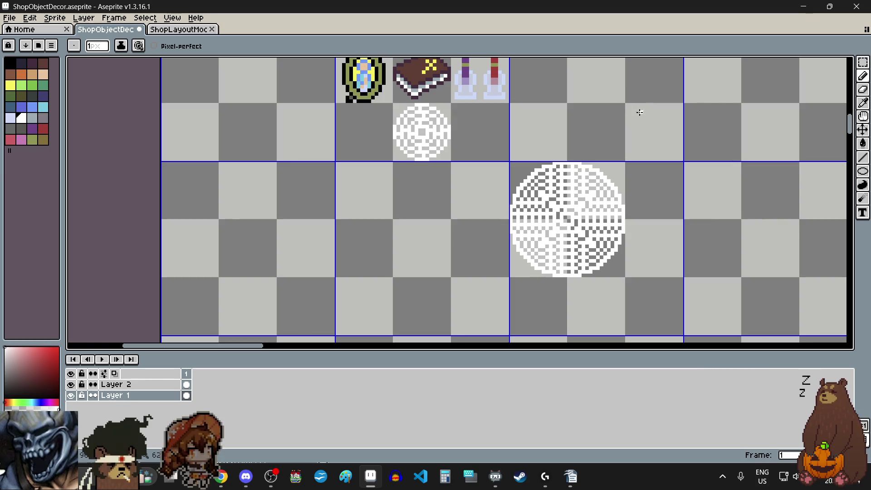
click(862, 62)
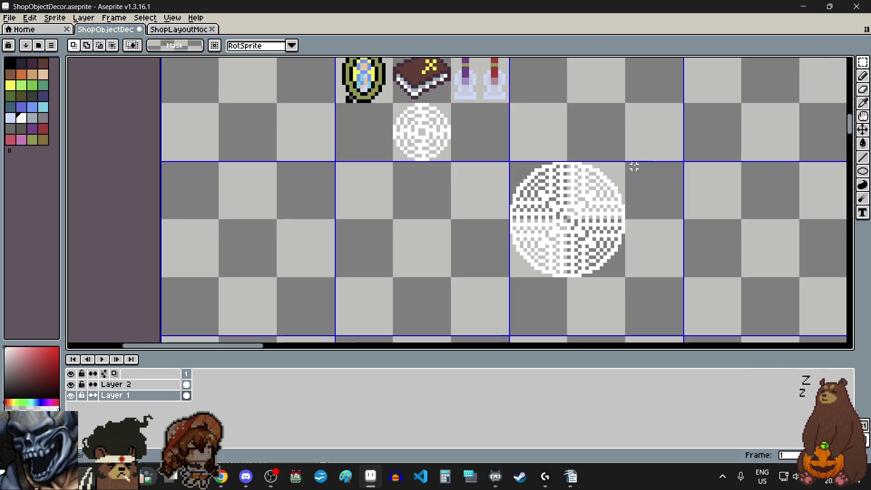
Step: Select the large disc and move it left and down below the mirror
scroll(609, 165, up, 3)
scroll(667, 135, down, 3)
mouse_move(668, 136)
mouse_down()
mouse_move(538, 275)
mouse_move(510, 275)
mouse_up()
scroll(539, 276, up, 3)
scroll(510, 275, down, 4)
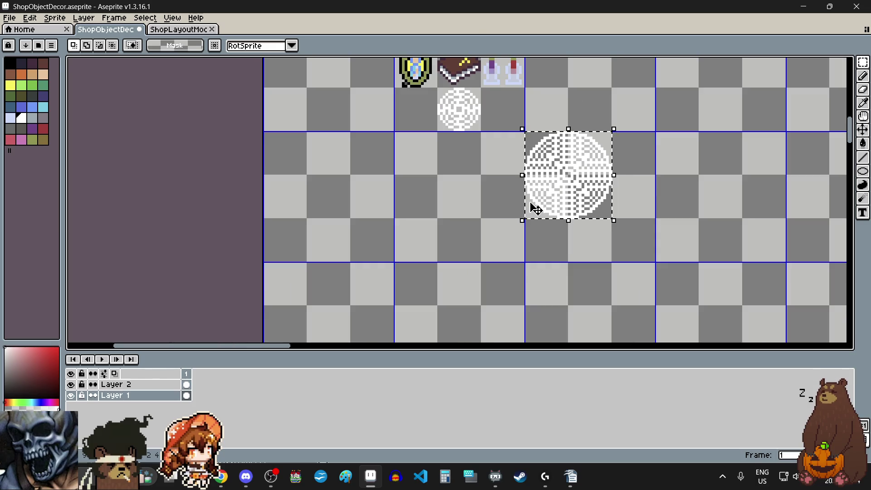
drag(577, 172, 443, 219)
scroll(414, 191, up, 3)
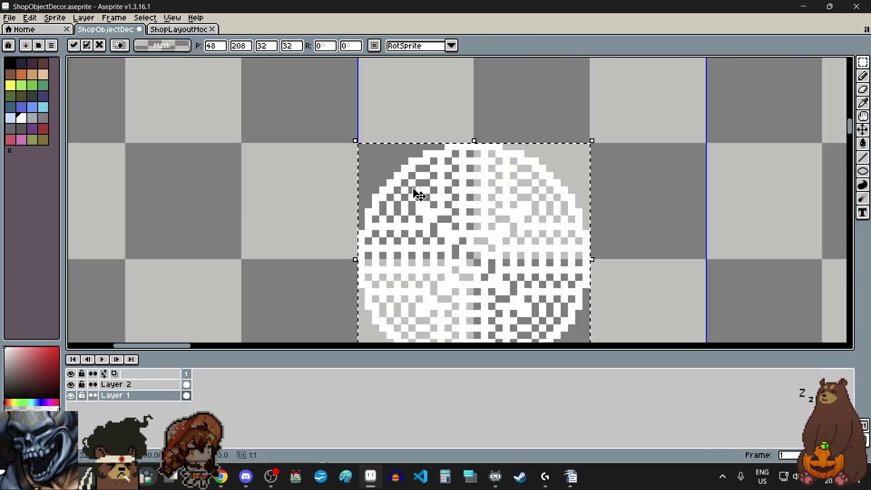
scroll(387, 190, down, 2)
click(344, 184)
Step: Select the small disc and shift it down-right into the neighbouring grid cell
scroll(426, 188, down, 2)
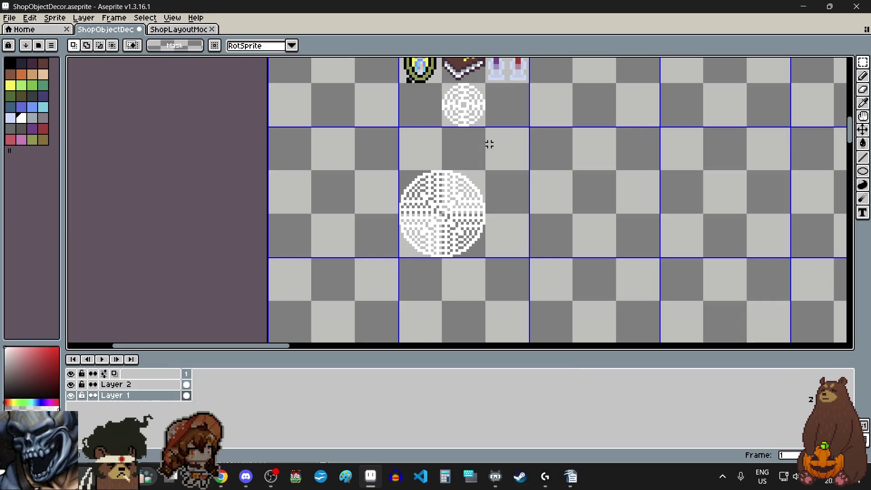
scroll(512, 121, up, 1)
scroll(451, 76, up, 2)
scroll(362, 81, down, 2)
drag(362, 81, 449, 172)
scroll(389, 109, up, 1)
click(411, 124)
drag(410, 123, 521, 238)
click(617, 224)
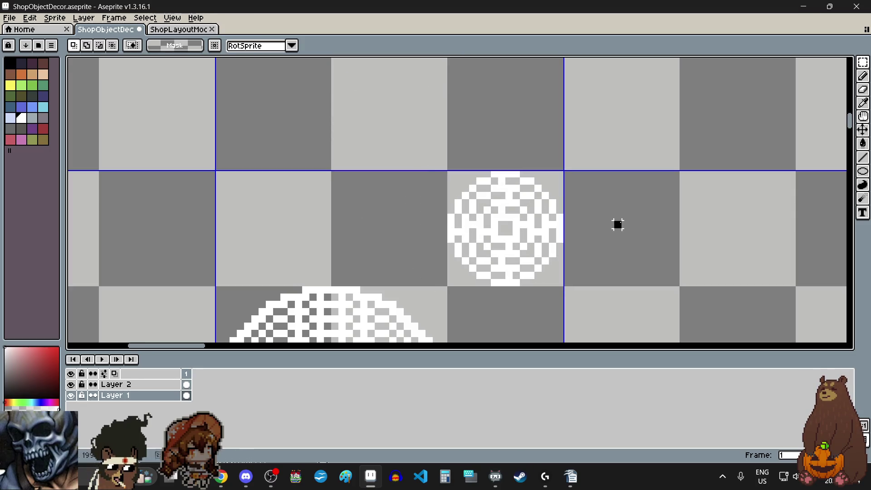
scroll(618, 224, down, 3)
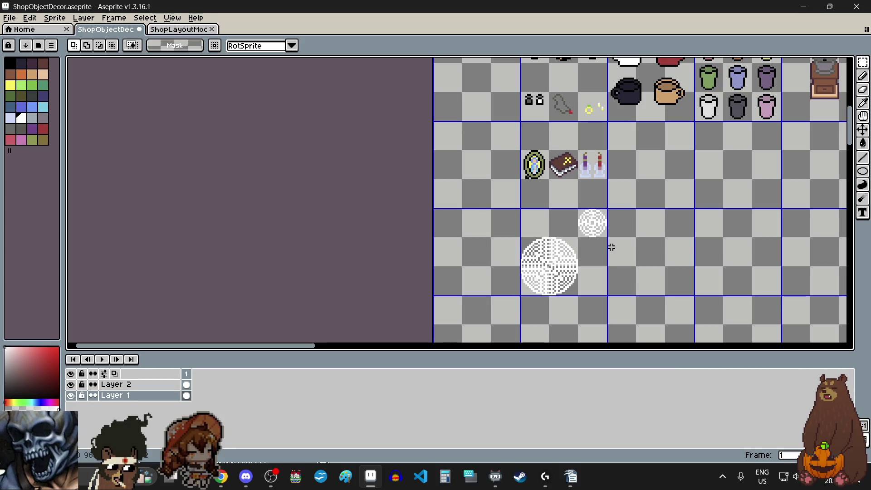
click(221, 476)
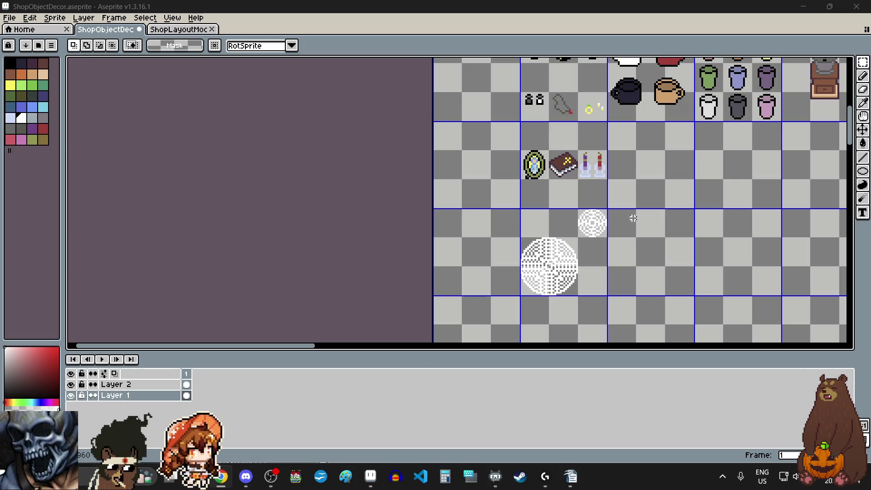
scroll(635, 217, right, 2)
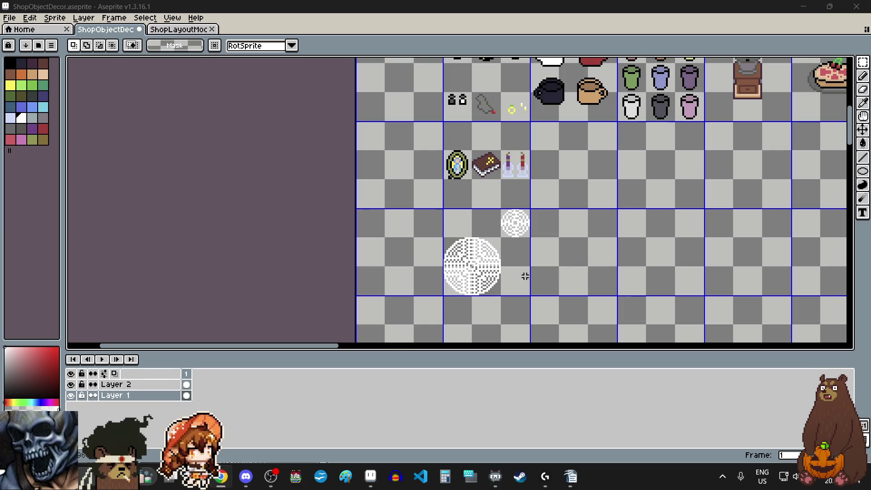
scroll(466, 302, up, 1)
scroll(495, 295, up, 1)
scroll(548, 286, up, 1)
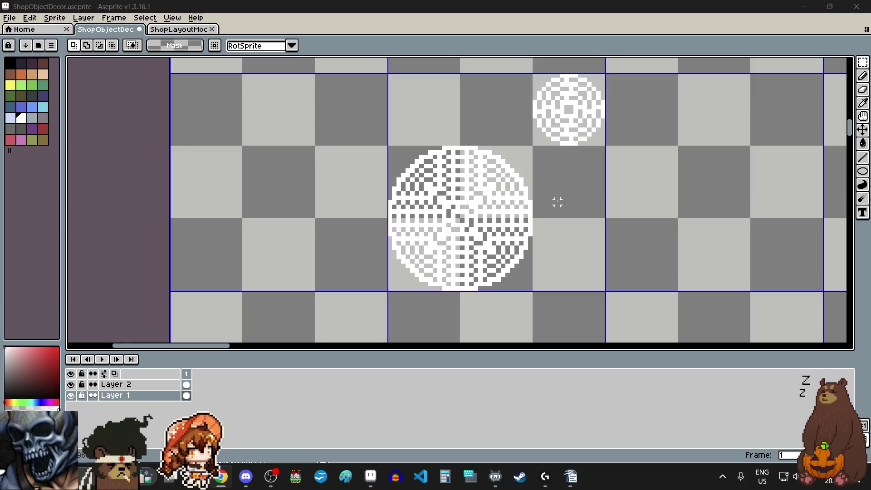
scroll(556, 203, down, 6)
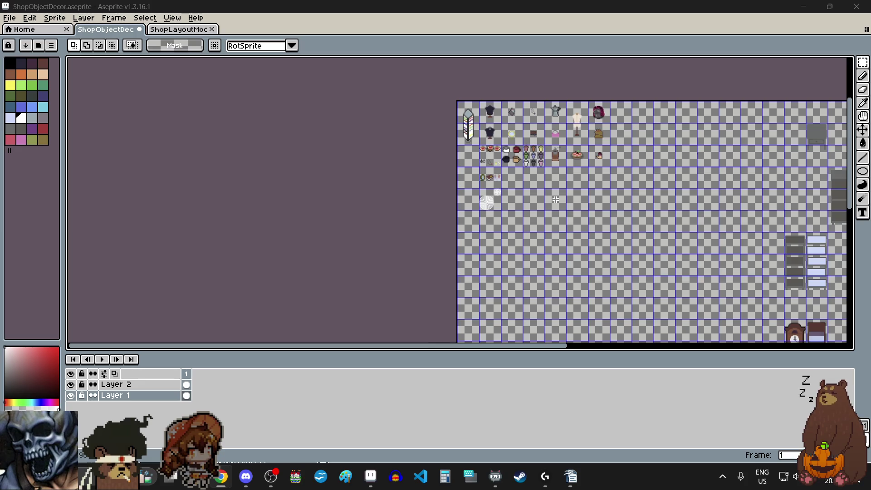
scroll(555, 199, up, 4)
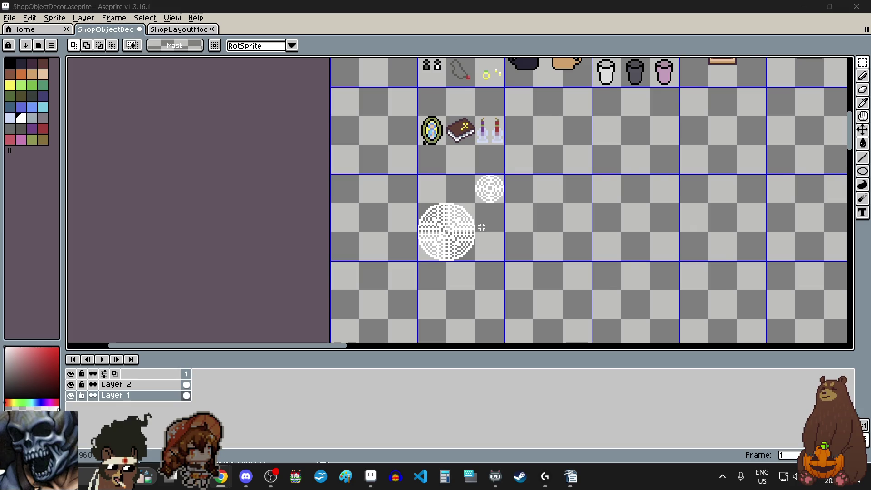
scroll(487, 227, down, 3)
scroll(494, 242, up, 2)
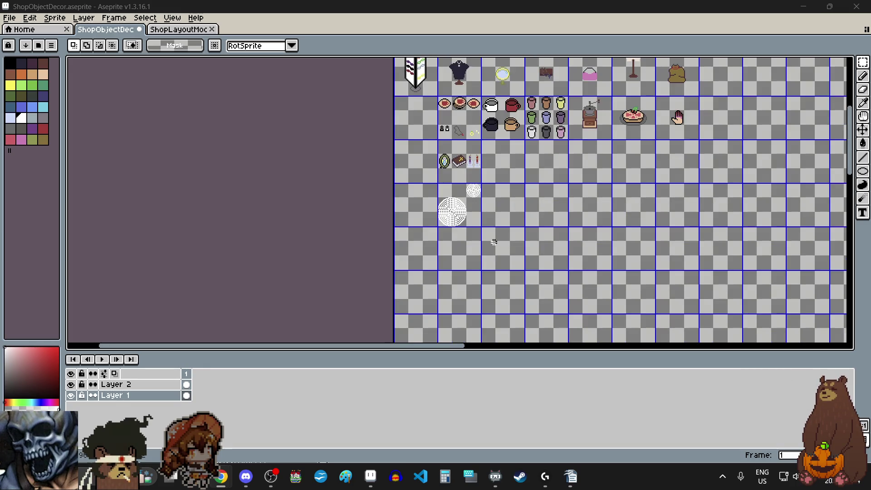
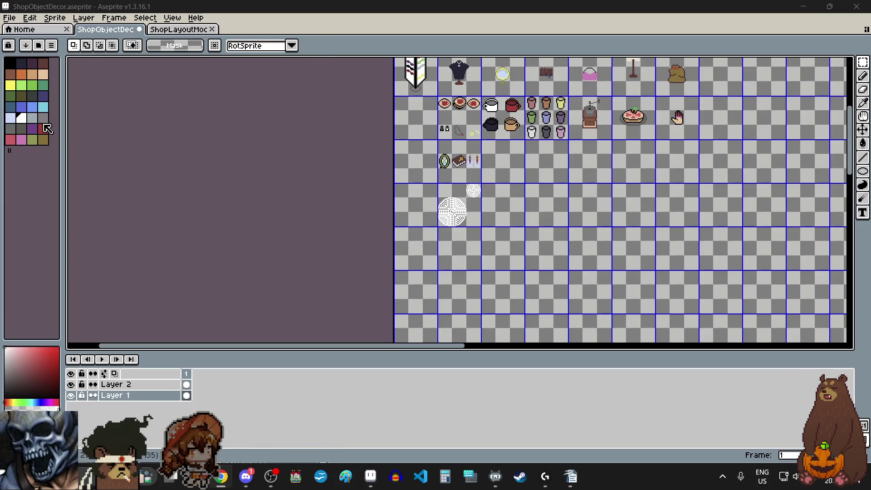
Step: Pick the light lavender colour and the Pencil tool, zoomed in on the empty cell
click(10, 119)
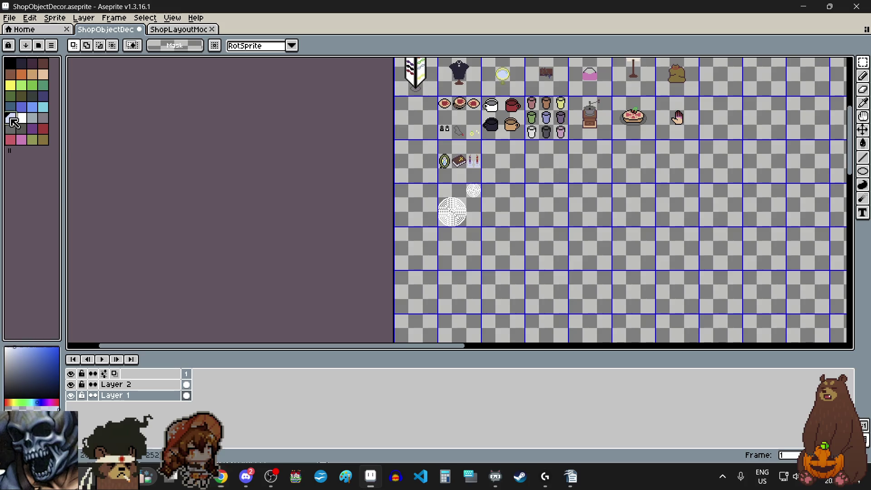
scroll(540, 213, up, 4)
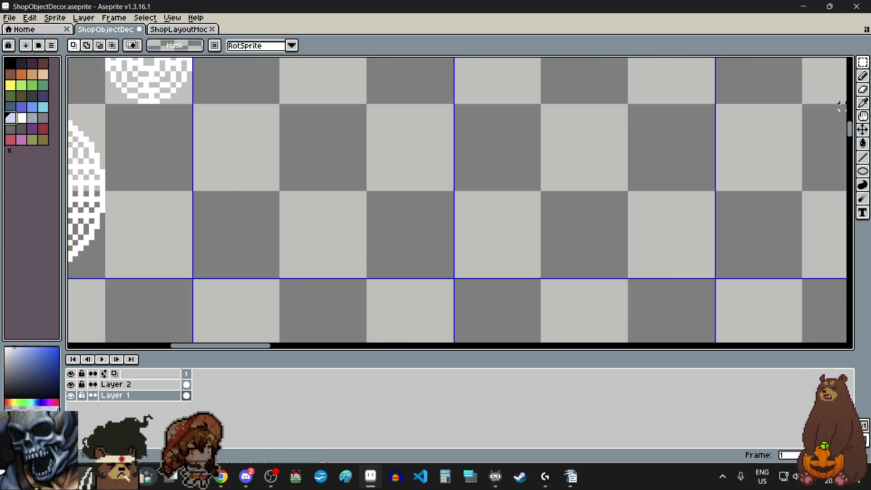
click(862, 76)
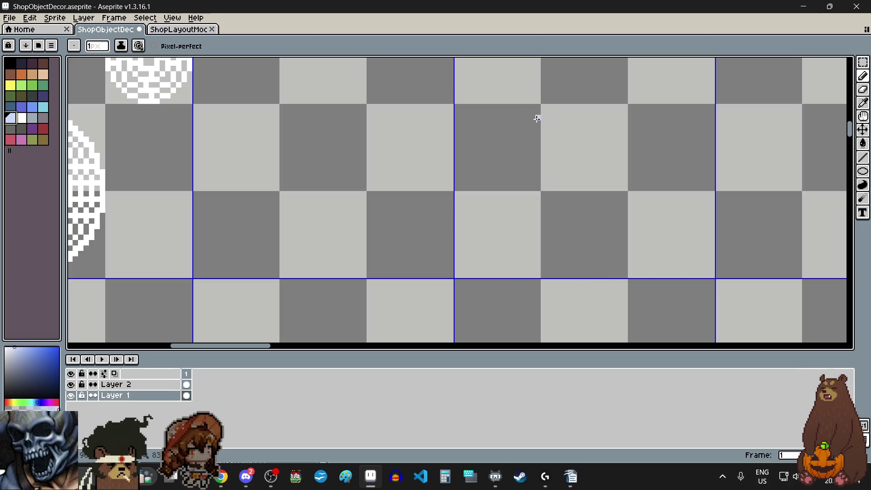
scroll(531, 119, up, 3)
Step: Draw the vase's left neck diagonal and its top rim in one-pixel pale blue
drag(549, 125, 543, 139)
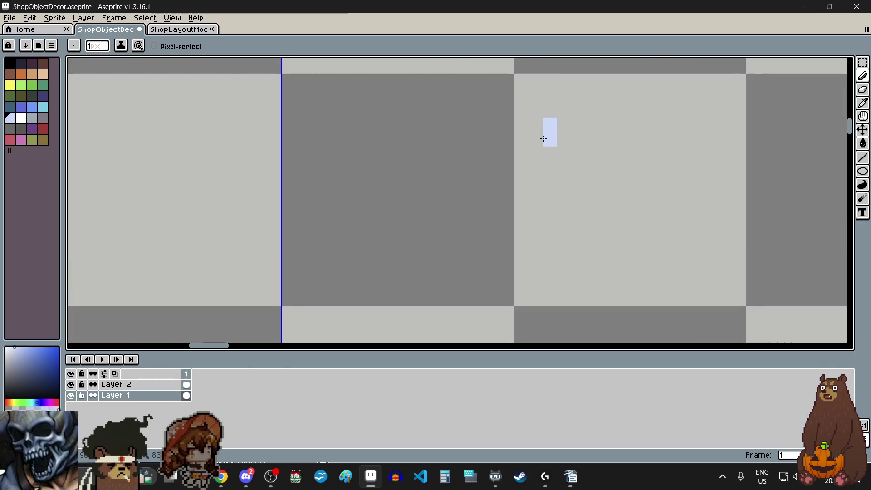
drag(531, 141, 564, 95)
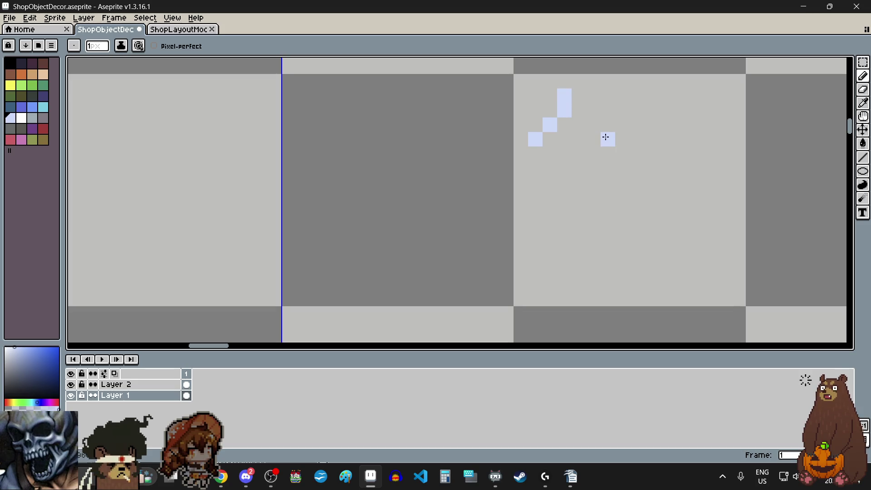
scroll(603, 159, down, 1)
scroll(590, 145, up, 2)
mouse_move(506, 145)
mouse_down()
mouse_move(529, 107)
mouse_move(616, 107)
mouse_up()
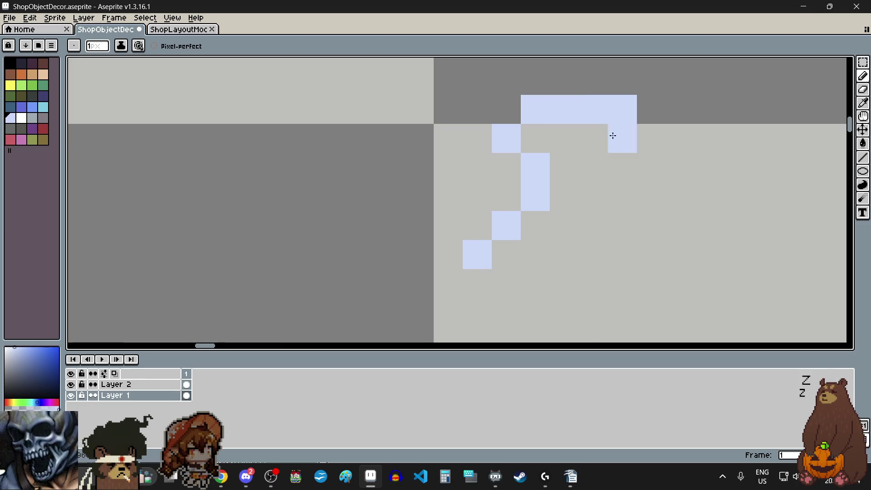
scroll(615, 121, down, 1)
click(637, 163)
scroll(614, 175, up, 1)
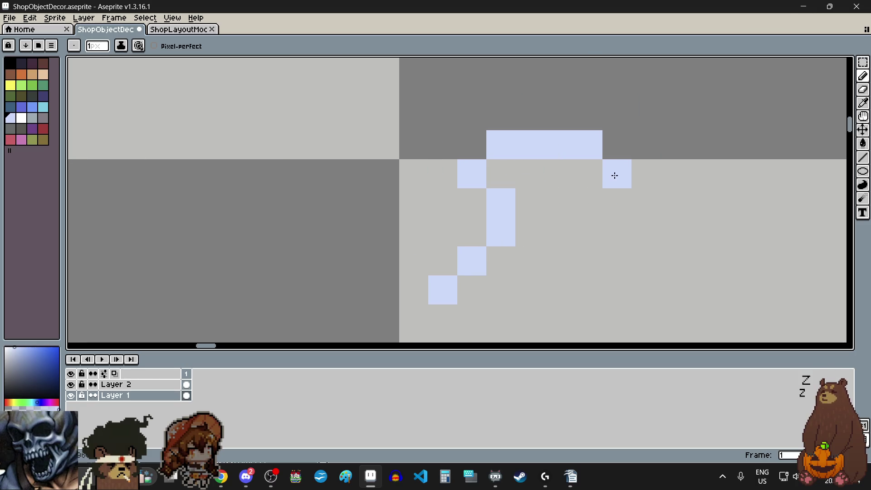
drag(617, 145, 655, 148)
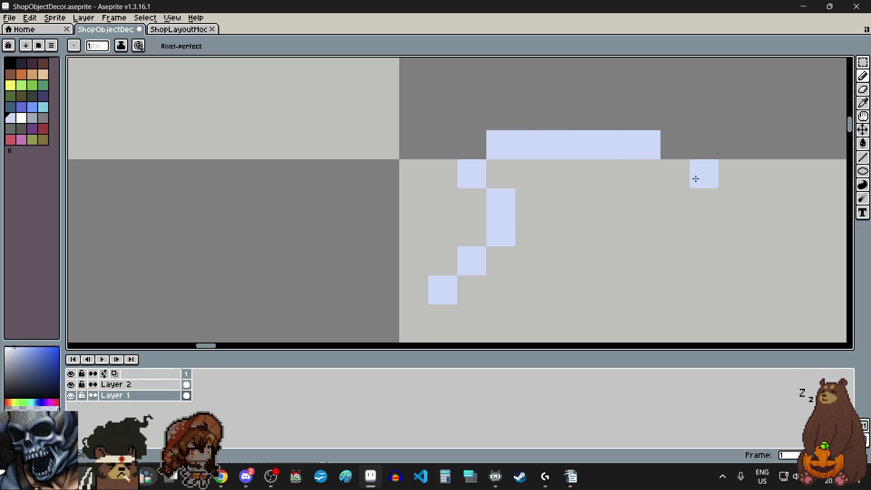
Step: Add pixels down the right side of the neck and along the right shoulder
click(676, 181)
click(632, 195)
click(632, 227)
scroll(631, 223, down, 1)
scroll(633, 286, up, 1)
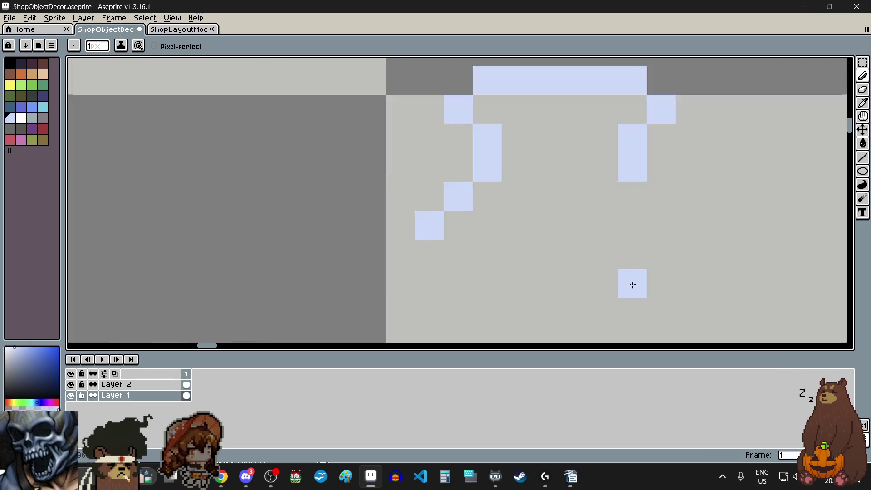
scroll(632, 285, up, 1)
click(670, 143)
click(711, 204)
scroll(587, 254, down, 2)
scroll(560, 220, up, 1)
Step: Draw the left and right sides of the round vase body and its lower left curve
drag(374, 156, 377, 251)
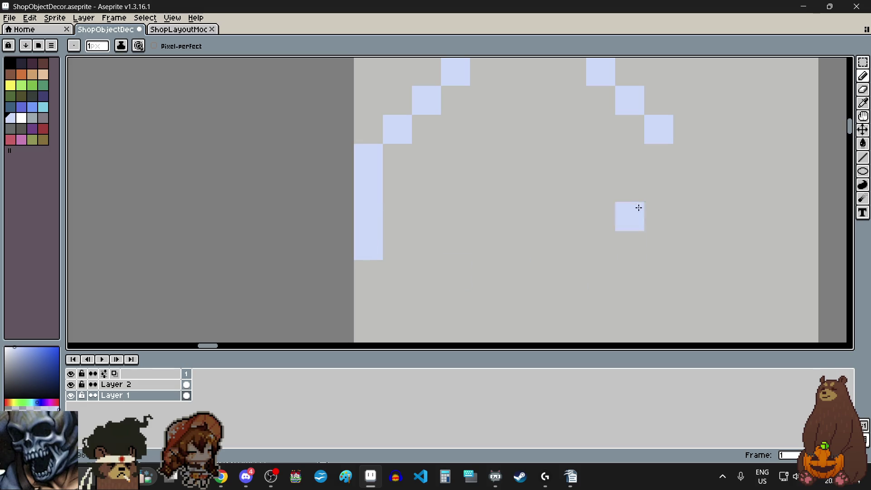
mouse_move(694, 162)
mouse_down()
mouse_move(700, 225)
mouse_move(687, 252)
mouse_up()
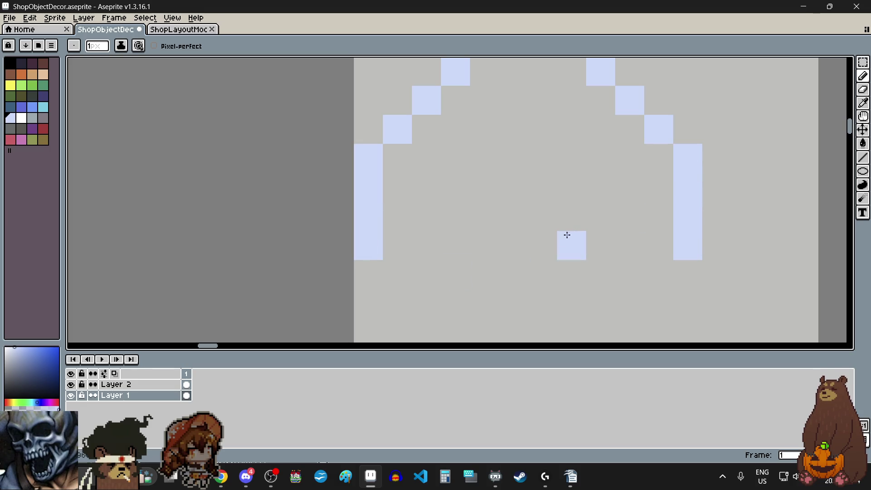
scroll(564, 253, down, 2)
scroll(555, 288, up, 2)
drag(412, 227, 418, 243)
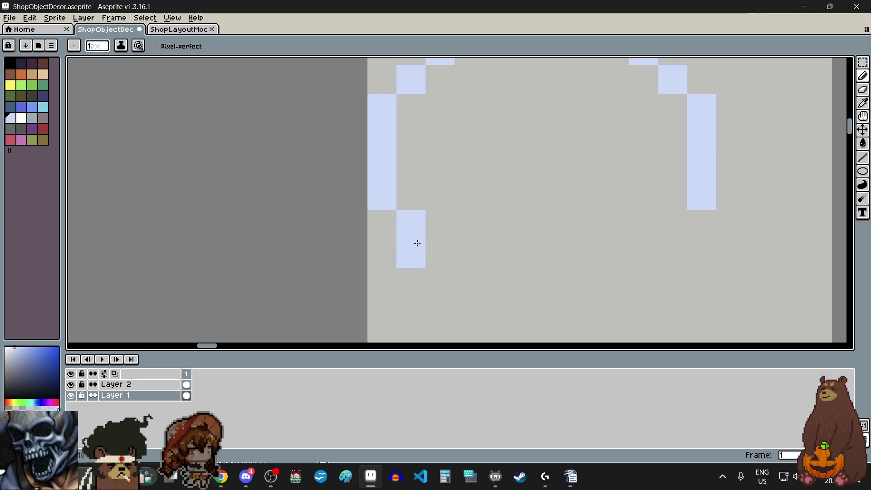
drag(671, 225, 672, 254)
drag(440, 282, 469, 312)
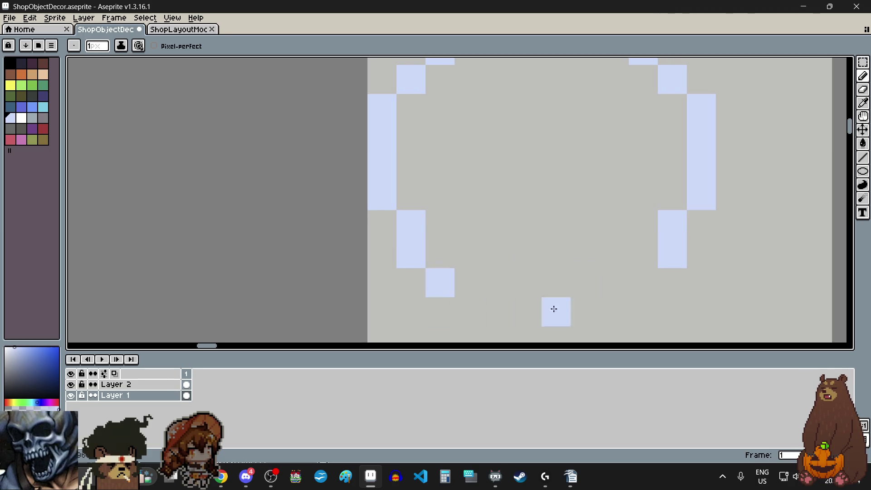
click(615, 283)
Step: Complete the vase's base row, undoing a stray pixel and filling the gaps
key(v)
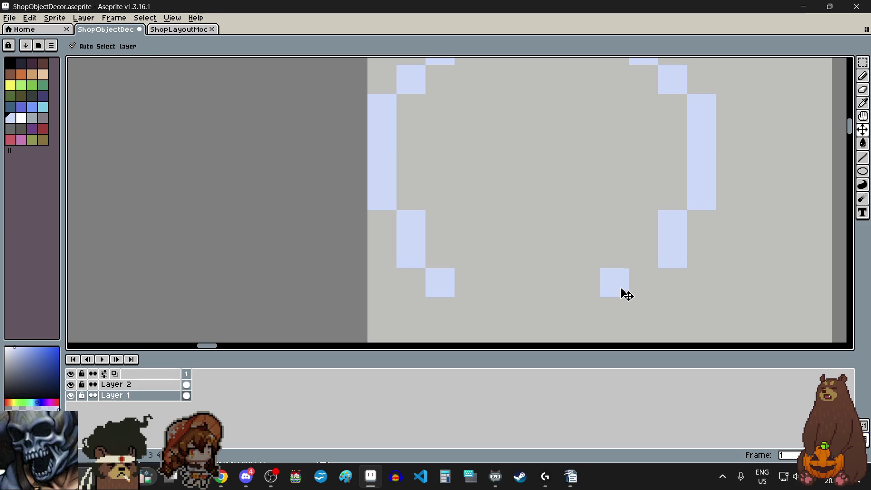
key(b)
key(ctrl+z)
click(636, 287)
click(469, 312)
click(484, 315)
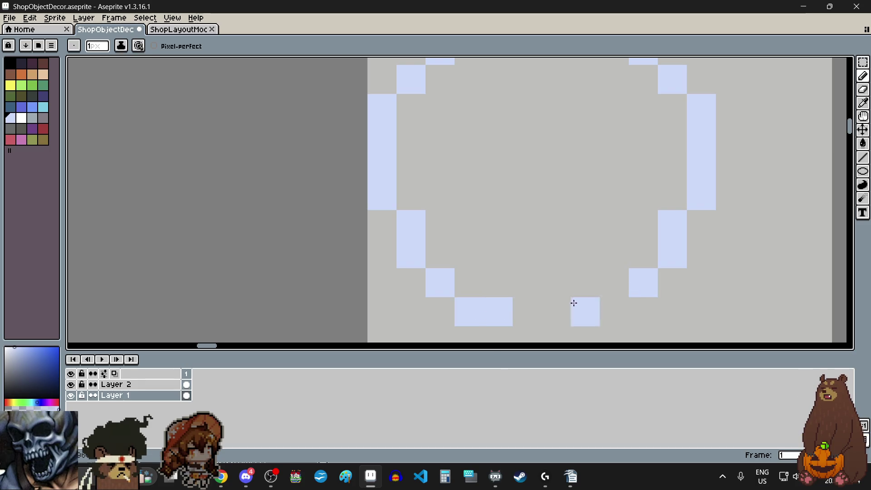
drag(608, 317, 575, 314)
scroll(575, 315, down, 5)
scroll(567, 325, up, 5)
key(ctrl+z)
click(562, 270)
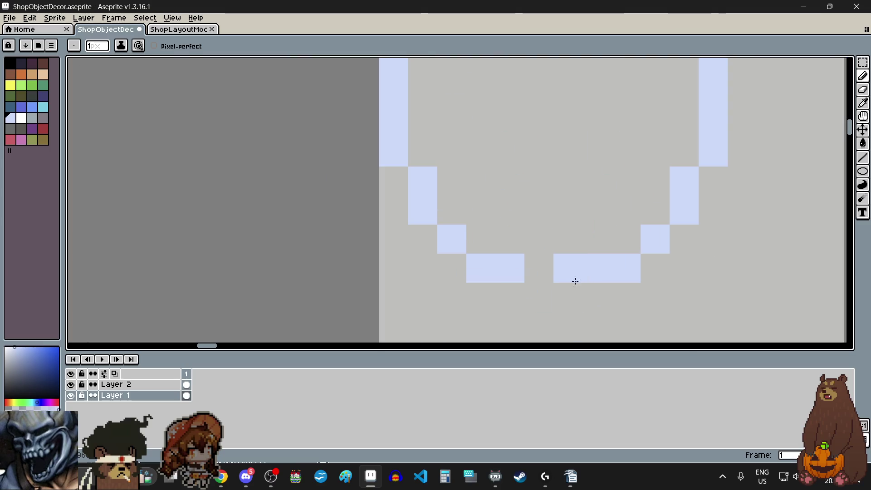
click(540, 270)
scroll(563, 272, down, 3)
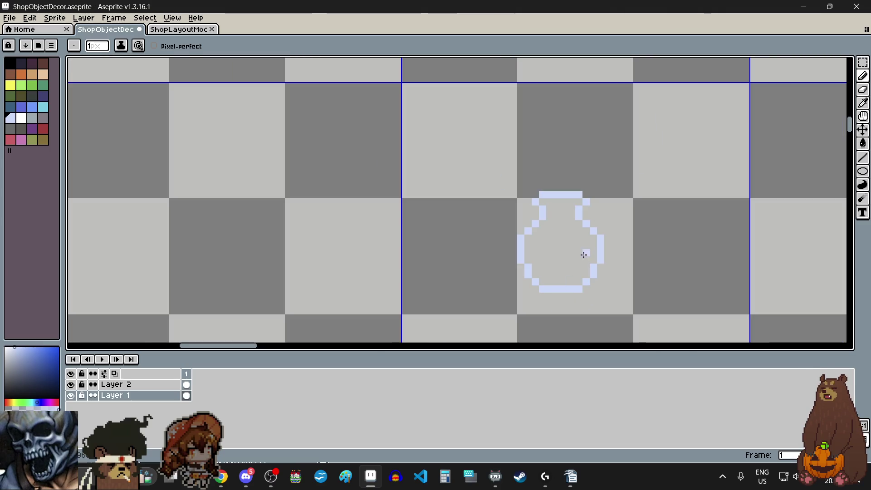
scroll(585, 179, up, 2)
scroll(597, 225, down, 3)
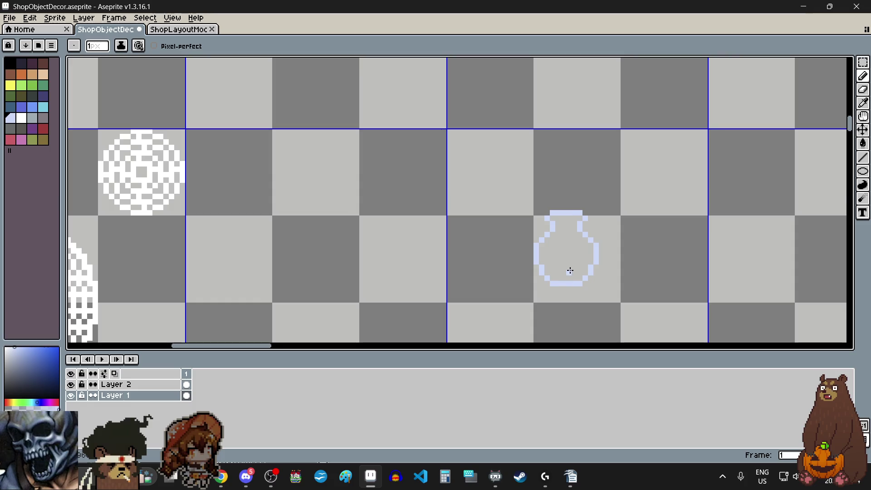
Step: Recheck the finished vase outline at a different zoom and select the Paint Bucket tool
scroll(570, 270, up, 1)
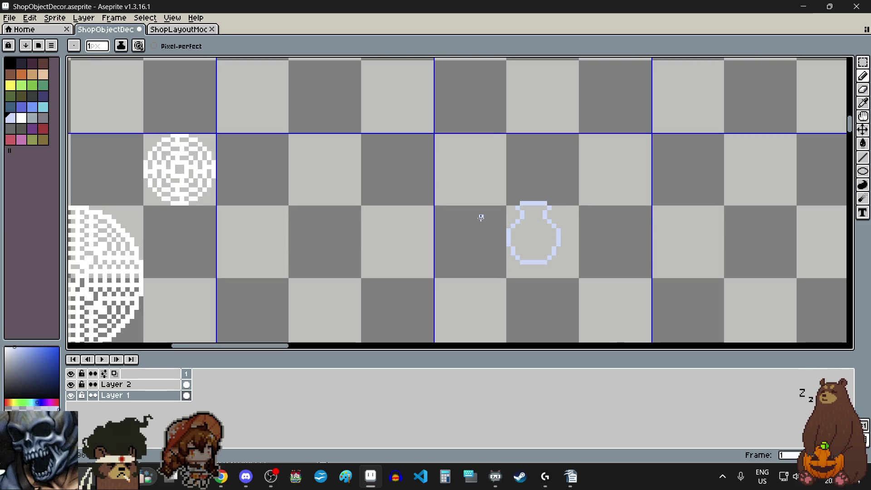
scroll(481, 217, down, 2)
scroll(506, 257, up, 2)
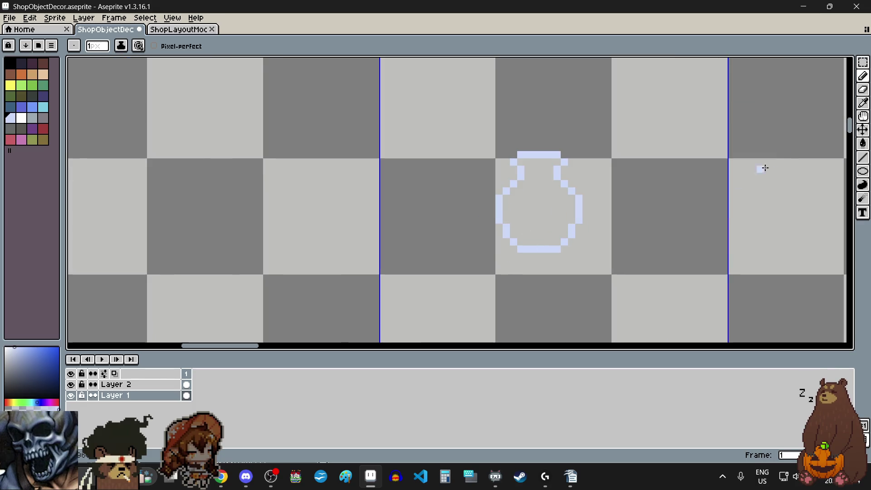
click(862, 145)
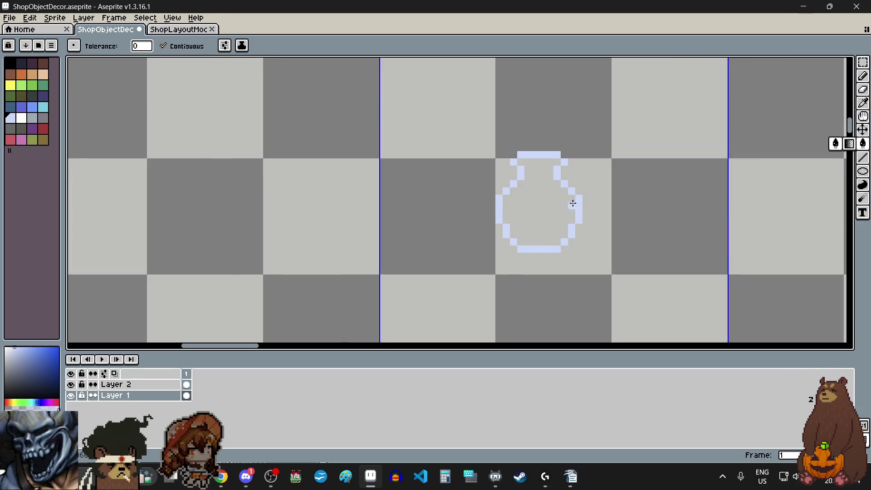
Step: Flood-fill the vase solid pale blue and select its top band and neck interior
click(558, 204)
click(863, 64)
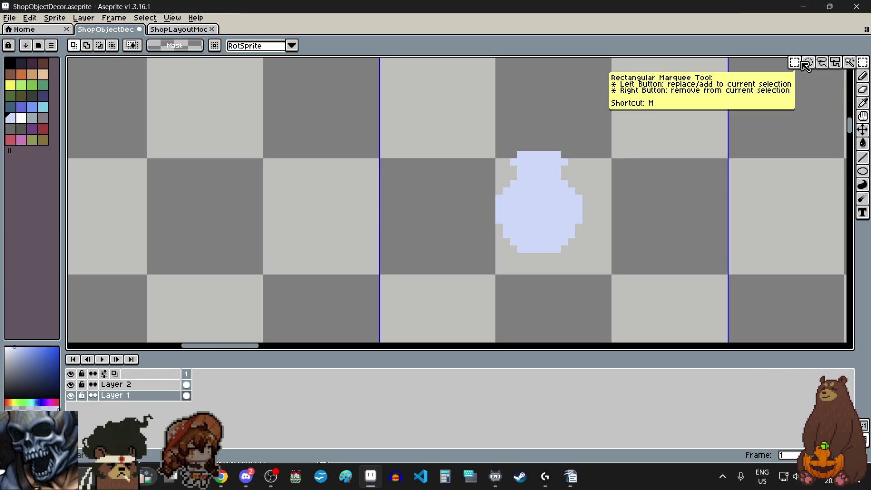
scroll(535, 162, up, 2)
mouse_move(491, 162)
mouse_down()
mouse_move(558, 169)
mouse_move(614, 159)
mouse_move(644, 172)
mouse_up()
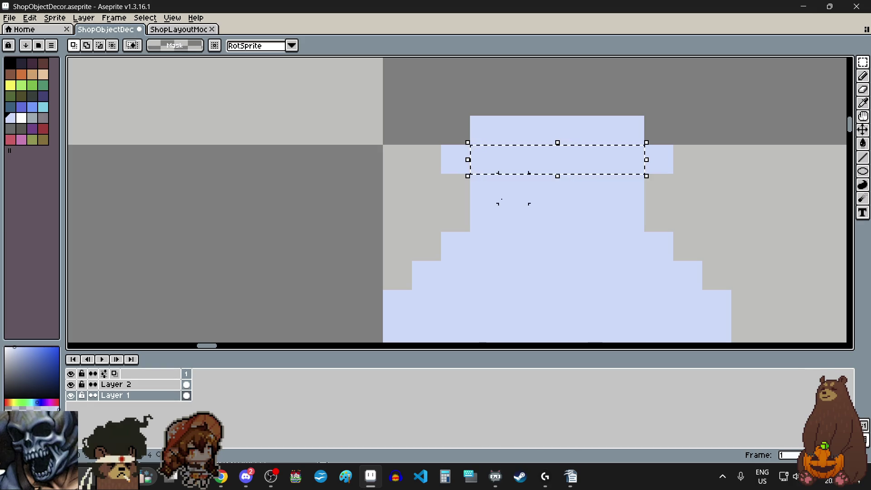
mouse_move(502, 198)
mouse_down()
mouse_move(548, 229)
mouse_move(448, 218)
mouse_up()
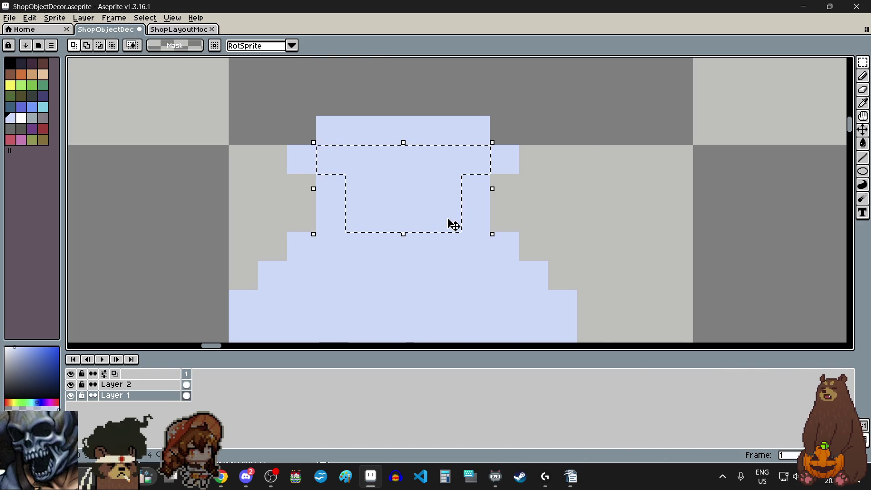
Step: Undo a stray rectangle and add the vase's inner left column to the selection
scroll(446, 217, down, 5)
scroll(439, 200, up, 5)
scroll(446, 137, down, 3)
mouse_move(463, 91)
mouse_down()
mouse_move(509, 204)
mouse_move(521, 207)
mouse_move(513, 205)
mouse_up()
key(ctrl+z)
scroll(476, 169, down, 3)
scroll(471, 186, up, 5)
scroll(439, 221, down, 2)
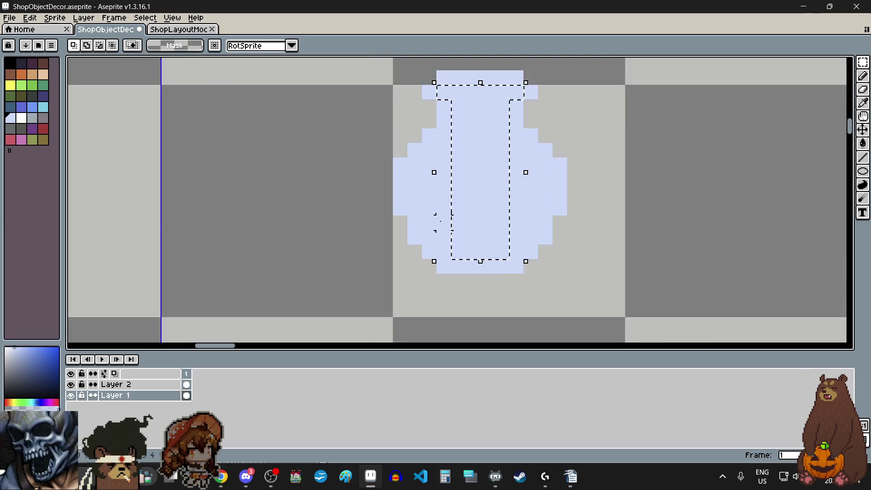
scroll(435, 163, up, 1)
drag(441, 161, 443, 312)
scroll(442, 299, down, 1)
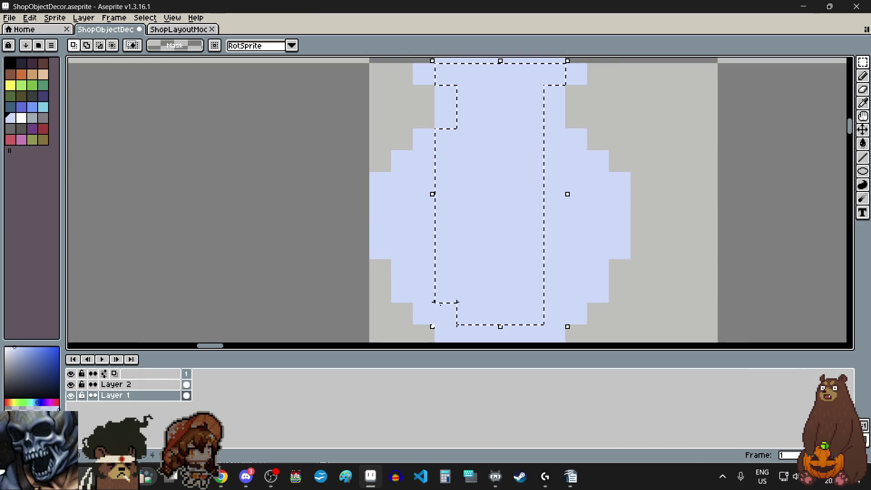
Step: Add the remaining inner columns and both body sides to the interior selection
mouse_move(546, 319)
mouse_down()
mouse_move(558, 302)
mouse_move(557, 142)
mouse_up()
drag(422, 157, 423, 297)
drag(572, 153, 586, 300)
drag(597, 183, 598, 249)
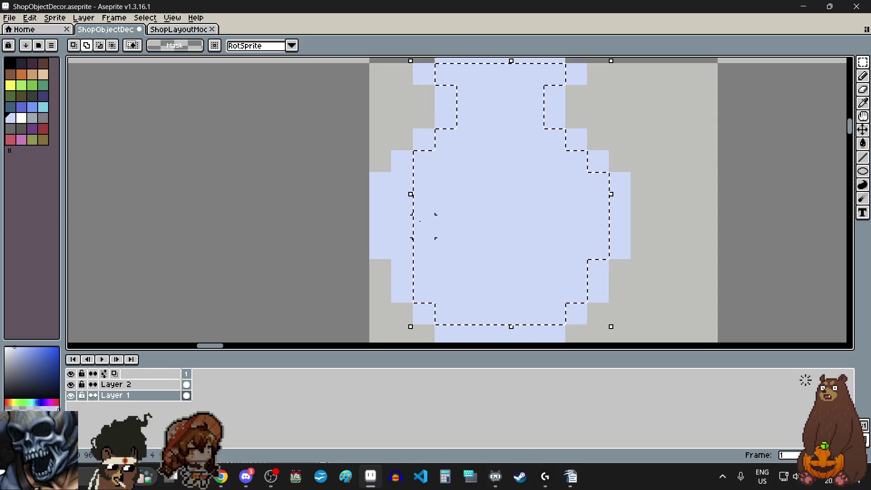
drag(402, 184, 390, 258)
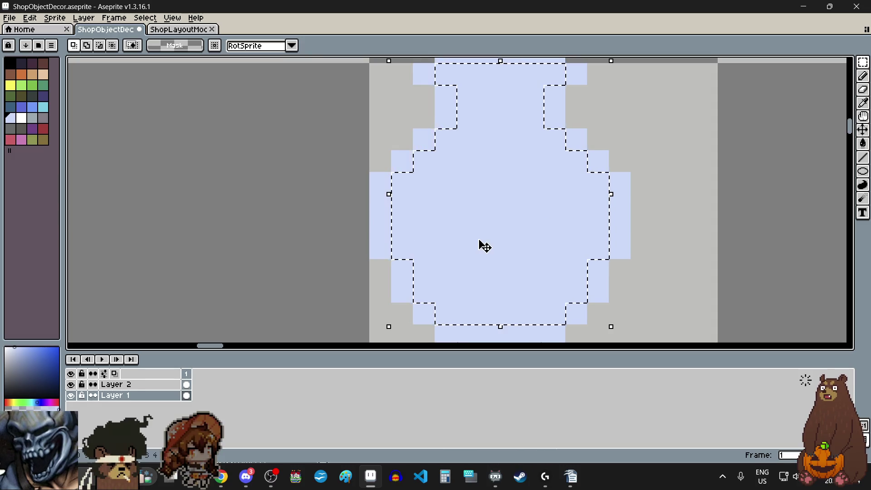
scroll(483, 245, down, 2)
key(alt+Tab)
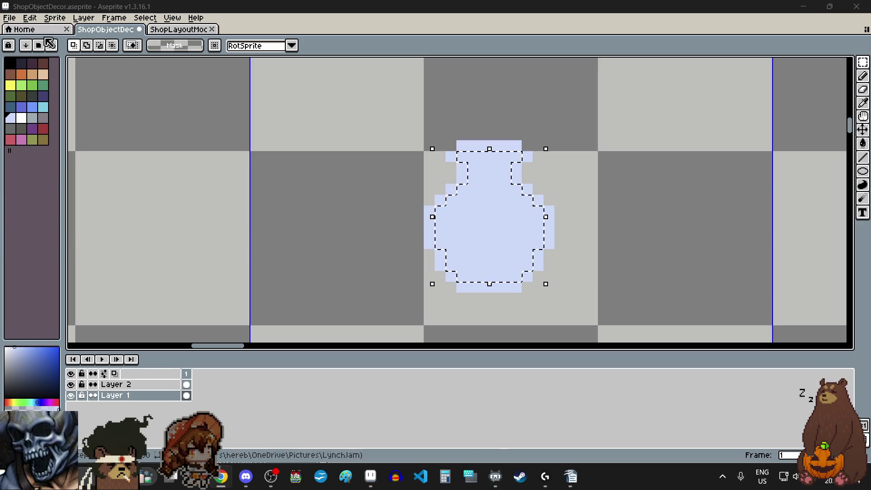
Step: Lower the selected vase interior's alpha by 48 with the Hue/Saturation adjustment
click(29, 17)
mouse_move(97, 252)
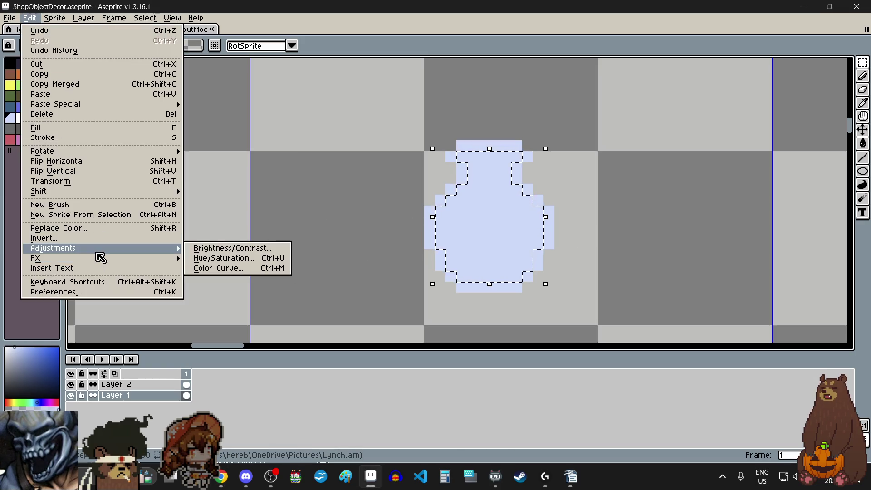
click(235, 258)
drag(185, 209, 174, 208)
click(307, 140)
Step: Pick white as the drawing colour and return to the Pencil tool
click(25, 122)
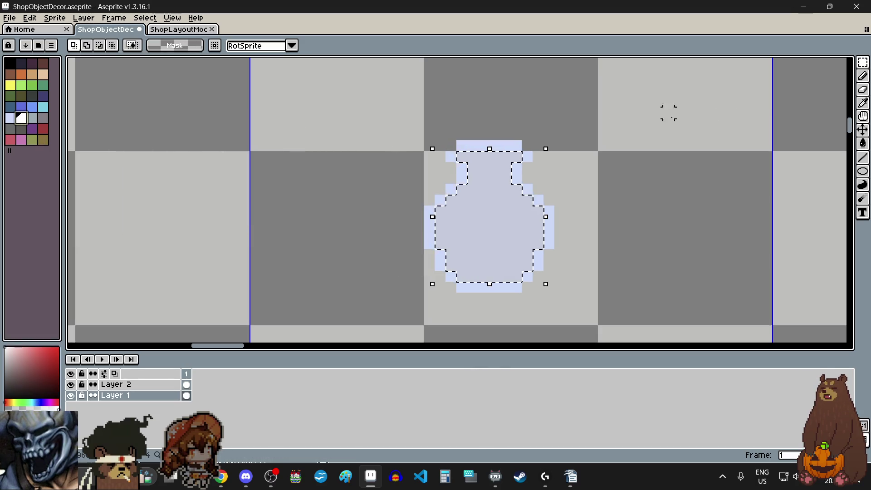
click(864, 62)
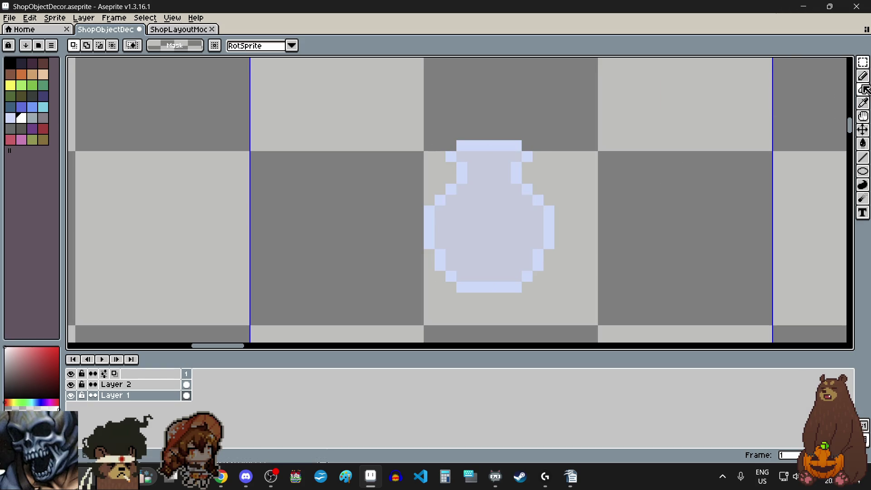
click(862, 76)
scroll(479, 208, up, 1)
Step: Add a second white highlight pixel on the vase
click(504, 186)
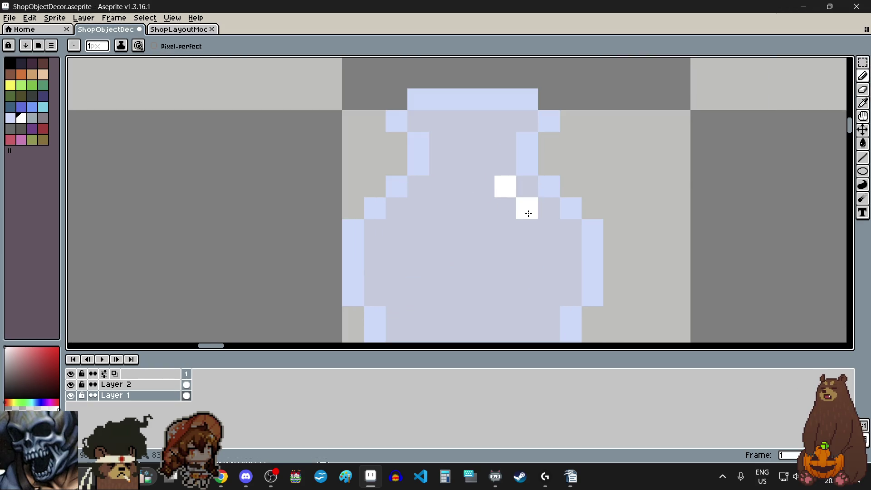
scroll(558, 292, down, 3)
scroll(579, 308, up, 2)
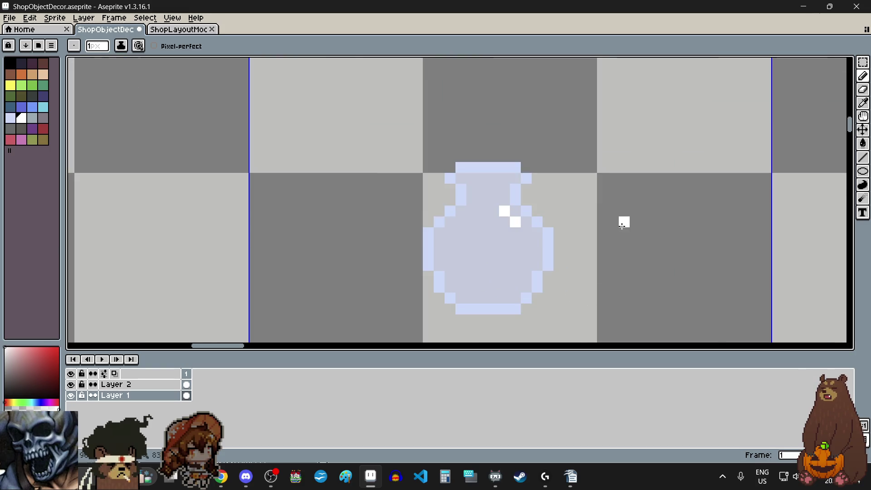
scroll(622, 223, down, 1)
Step: Switch to green and draw left and right stems branching upward beside the vase
click(43, 84)
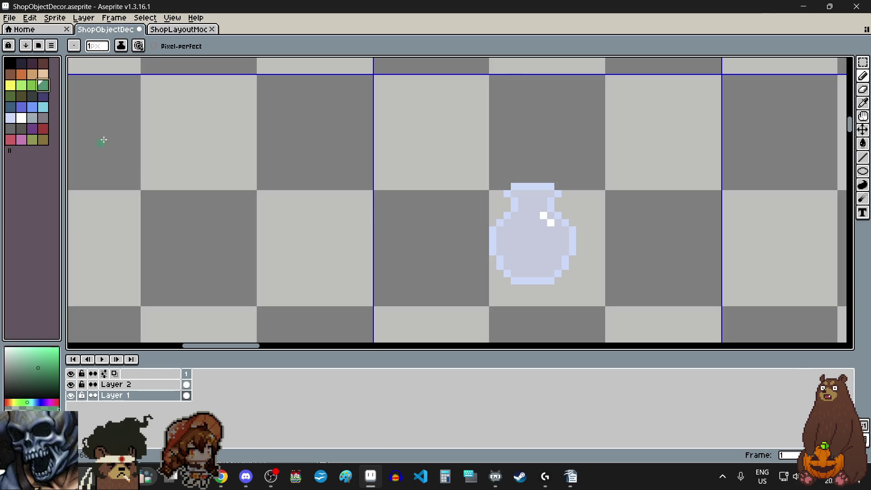
scroll(425, 221, down, 1)
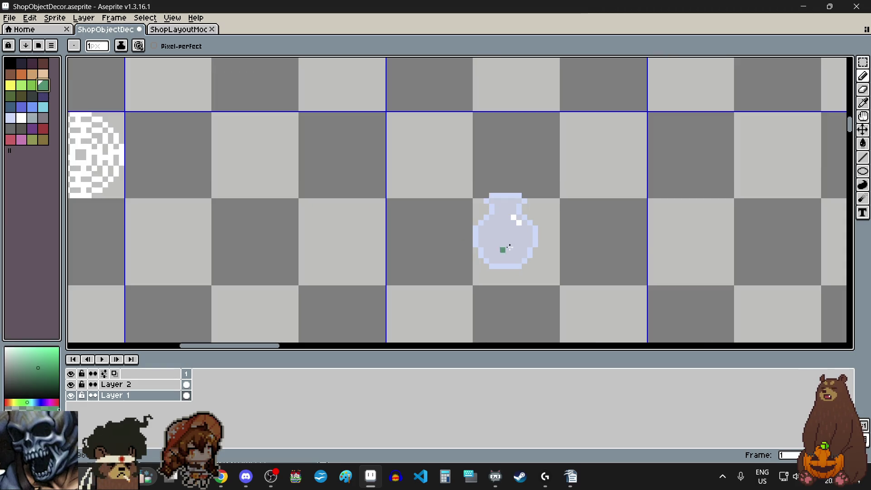
scroll(655, 234, right, 3)
scroll(656, 235, up, 3)
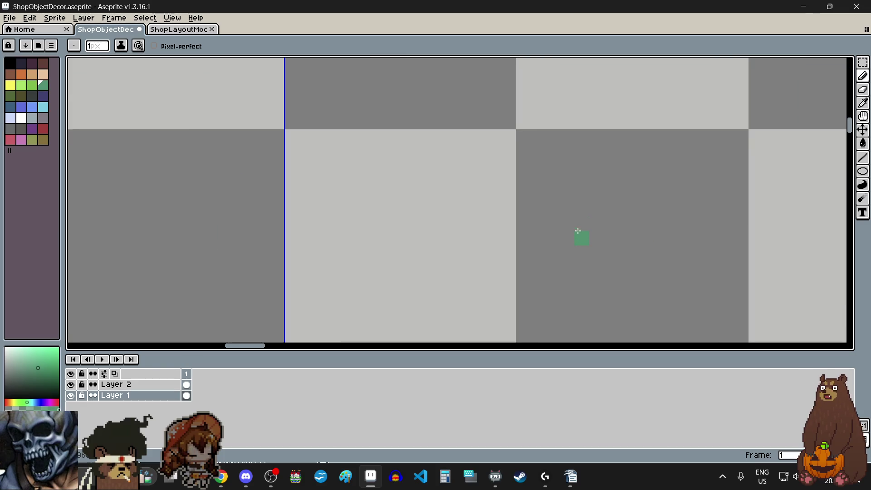
click(566, 166)
click(552, 123)
click(538, 109)
click(627, 226)
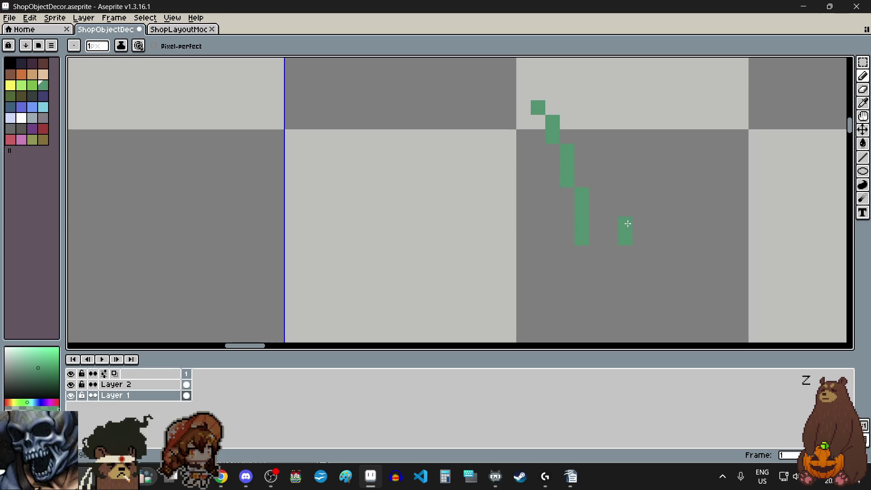
click(654, 122)
click(669, 107)
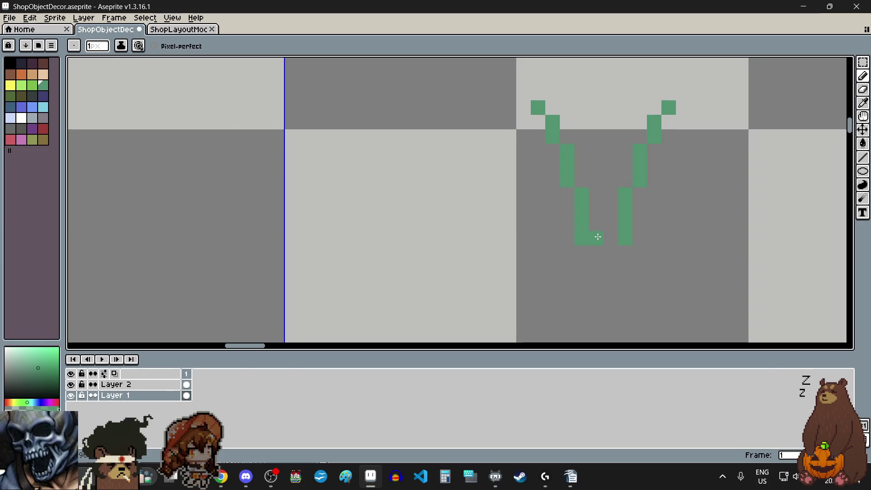
Step: Draw the middle stem and extend the stems down into a thick base
click(602, 181)
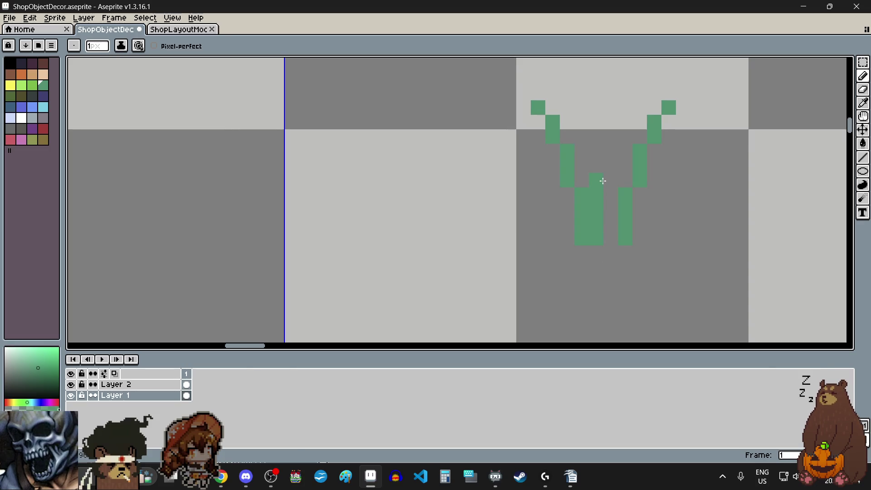
click(611, 151)
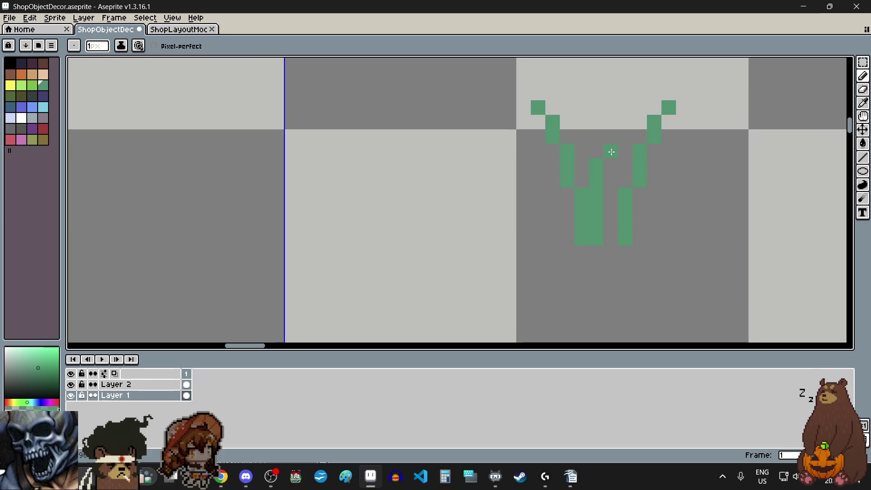
scroll(613, 119, down, 3)
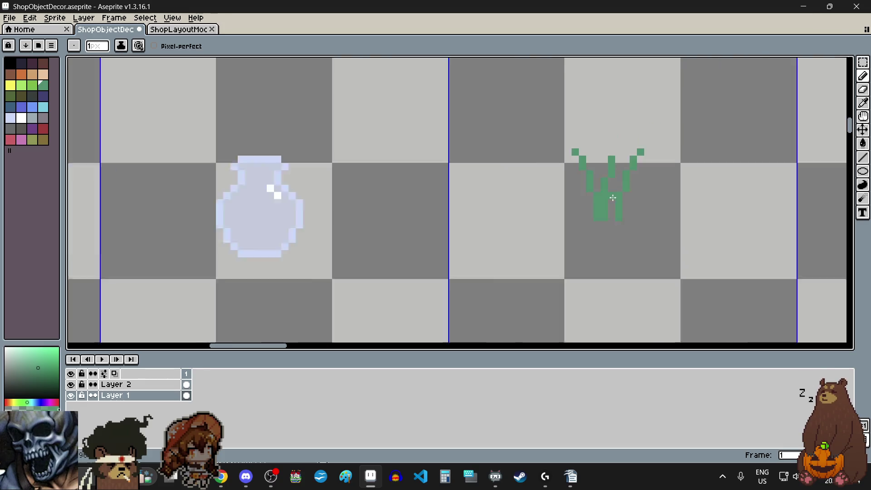
scroll(608, 191, up, 5)
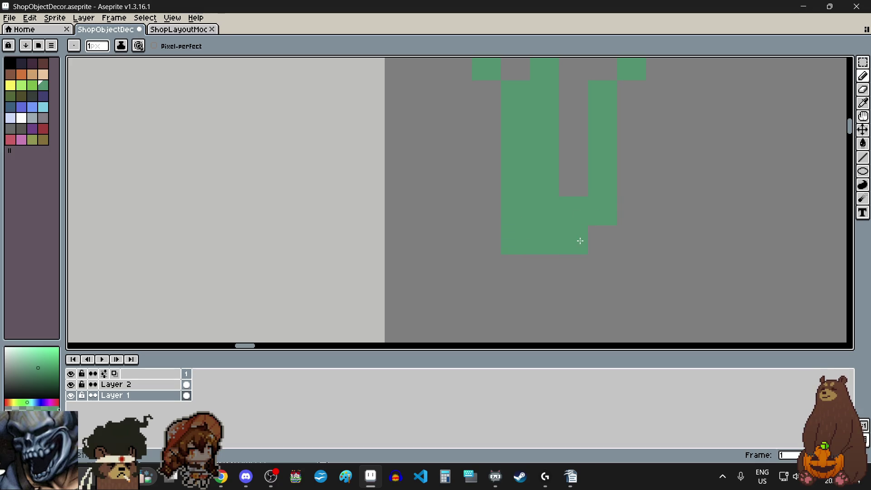
click(598, 240)
mouse_move(572, 268)
mouse_down()
mouse_move(548, 270)
mouse_move(556, 292)
mouse_move(571, 293)
mouse_up()
scroll(571, 293, down, 4)
scroll(528, 251, up, 2)
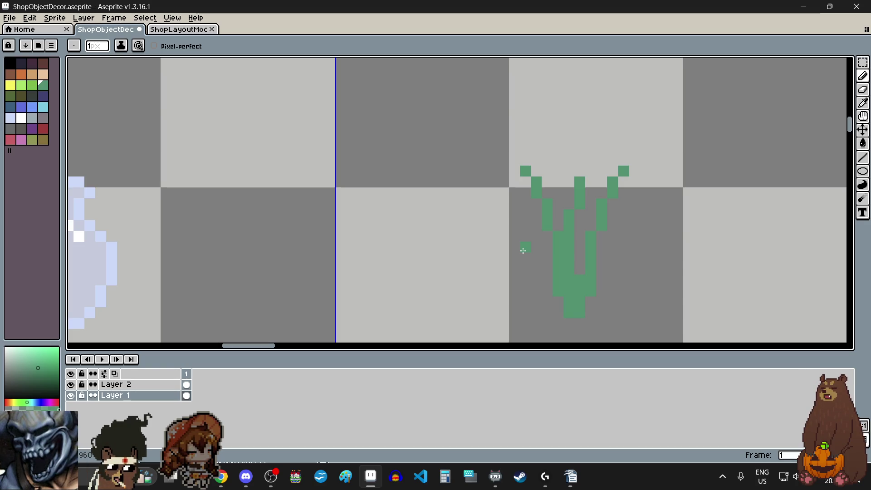
scroll(523, 250, down, 2)
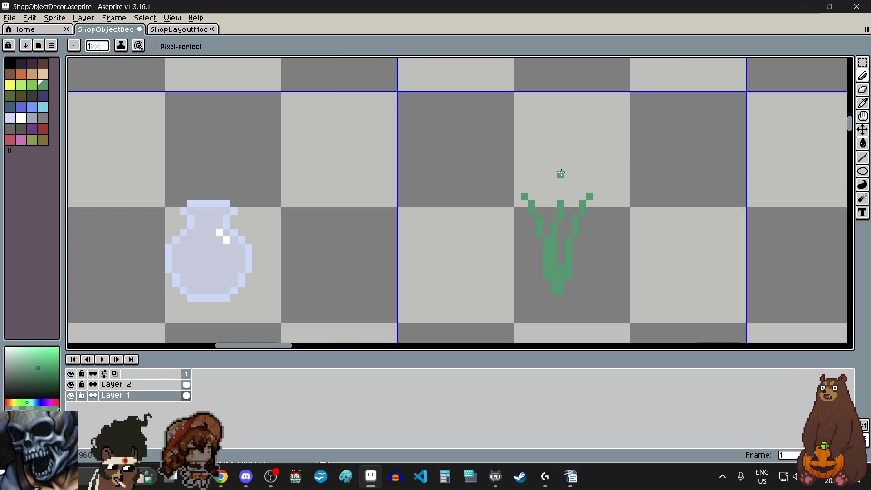
scroll(561, 179, up, 3)
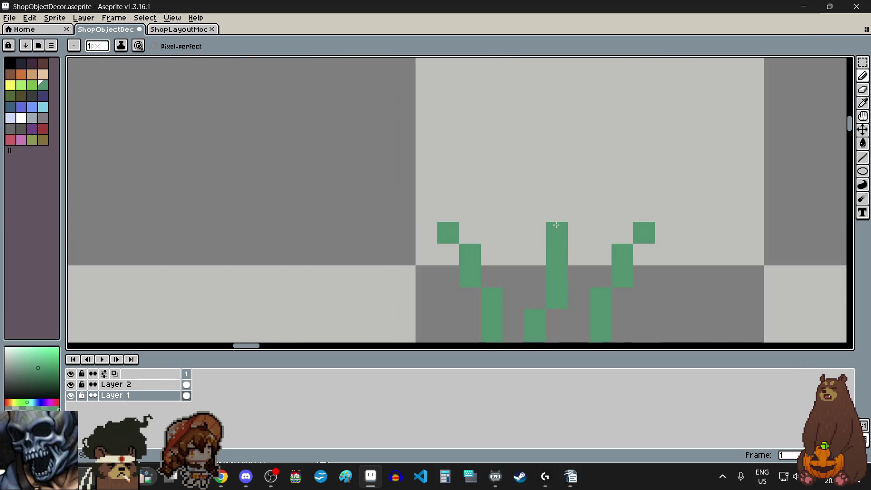
click(557, 232)
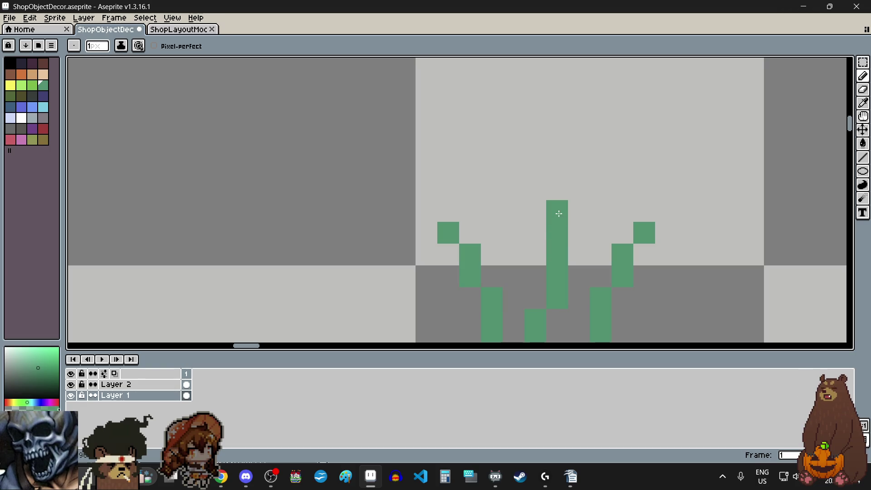
scroll(549, 209, down, 2)
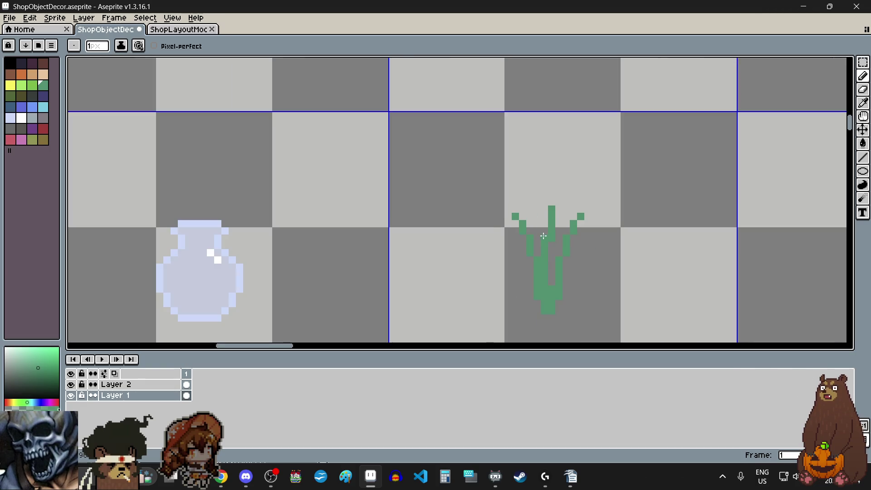
scroll(533, 245, up, 1)
click(11, 140)
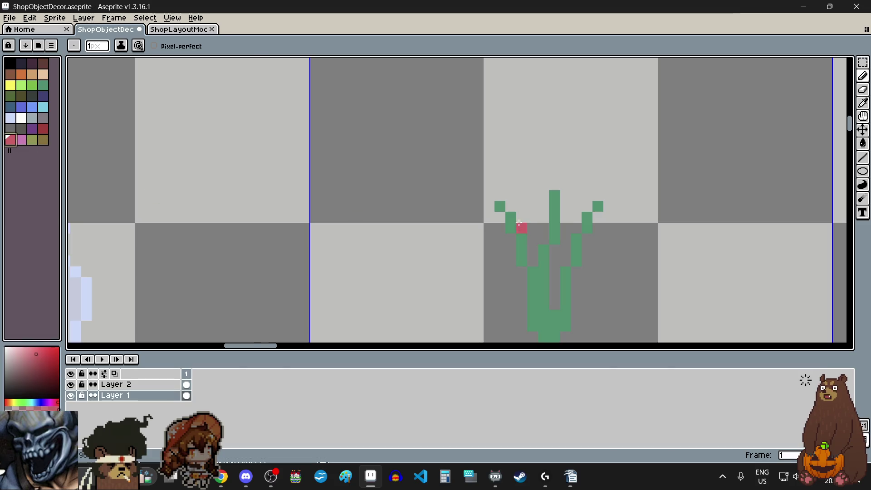
Step: Paint red blooms on the left and right stems and start the centre bloom
scroll(477, 193, up, 1)
click(493, 192)
click(652, 196)
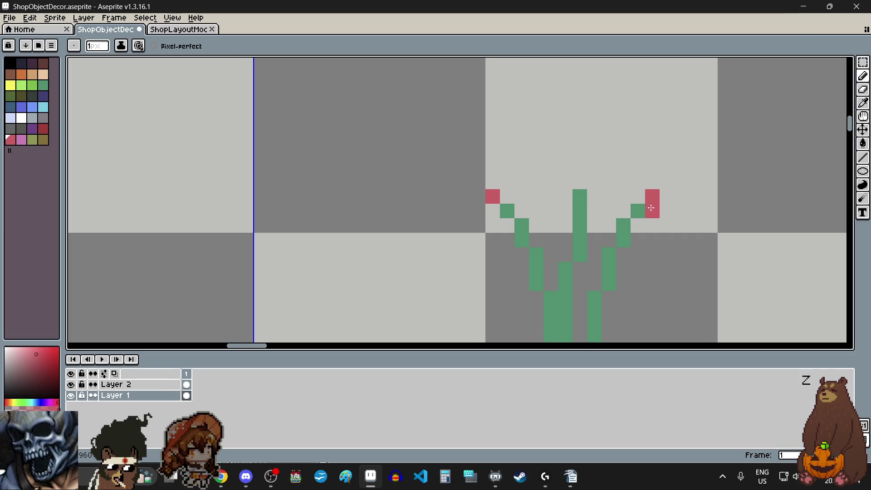
click(507, 196)
click(652, 211)
click(638, 196)
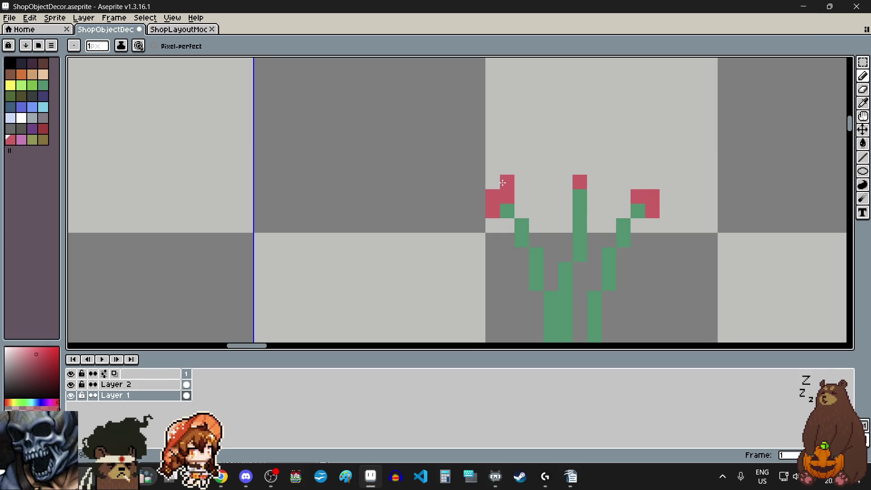
click(480, 211)
click(667, 210)
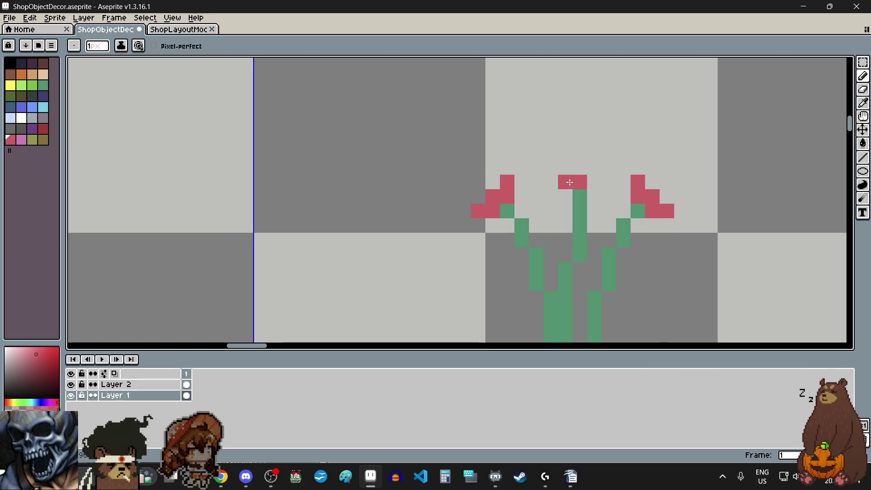
click(564, 186)
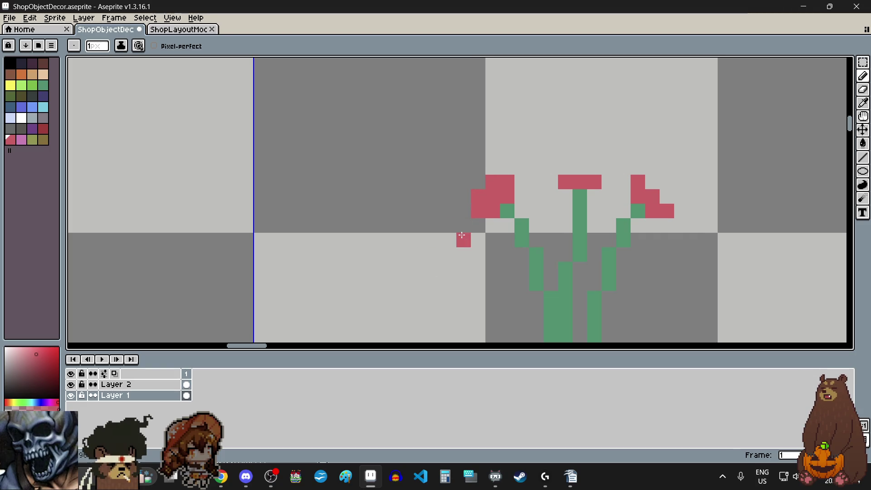
Step: Fill out the left bloom with a petal tip, undoing a stray centre-bloom pixel
click(507, 167)
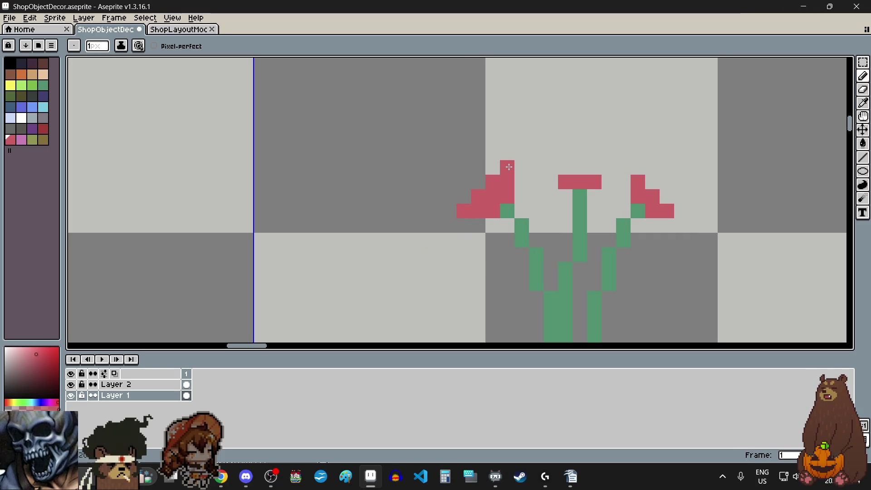
click(478, 177)
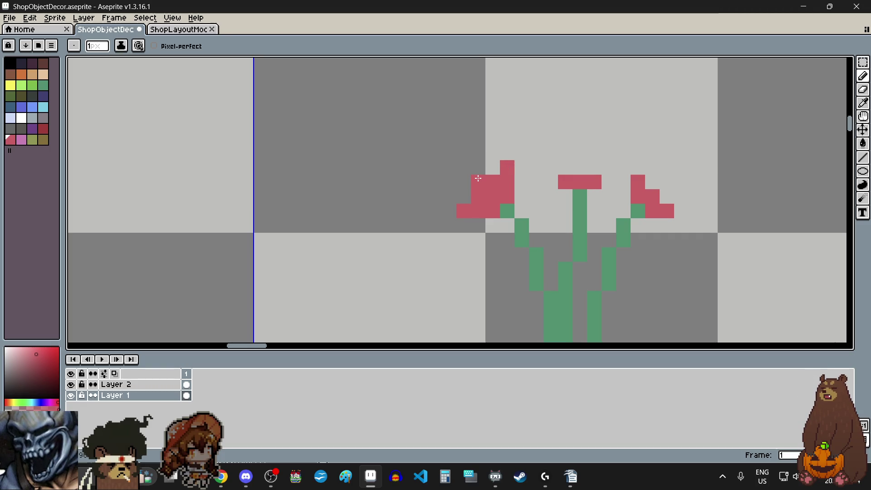
click(463, 168)
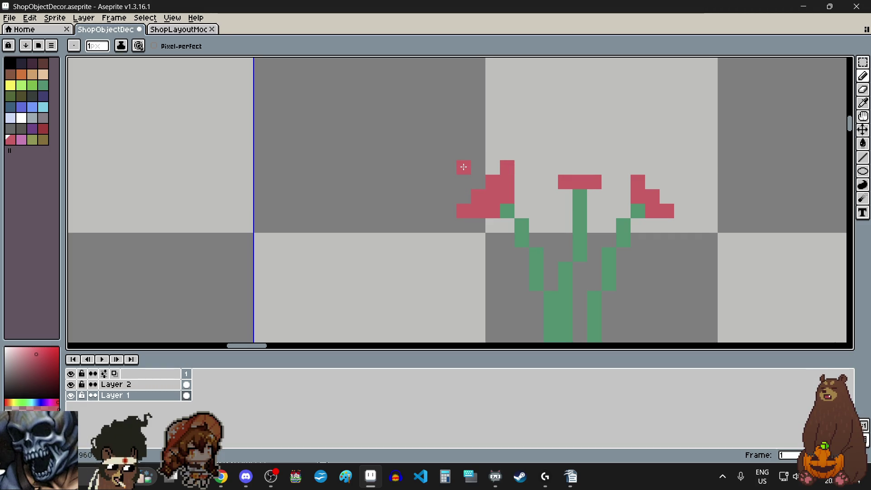
click(474, 170)
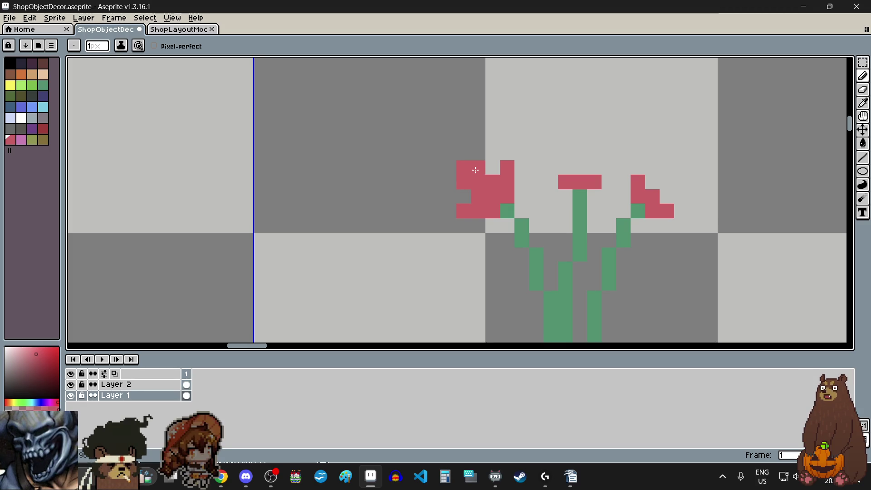
click(533, 205)
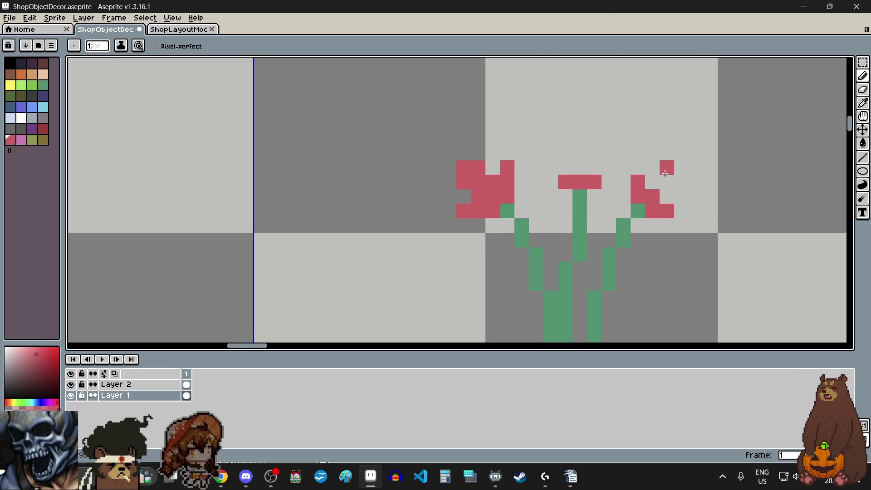
scroll(665, 173, down, 4)
scroll(651, 158, up, 6)
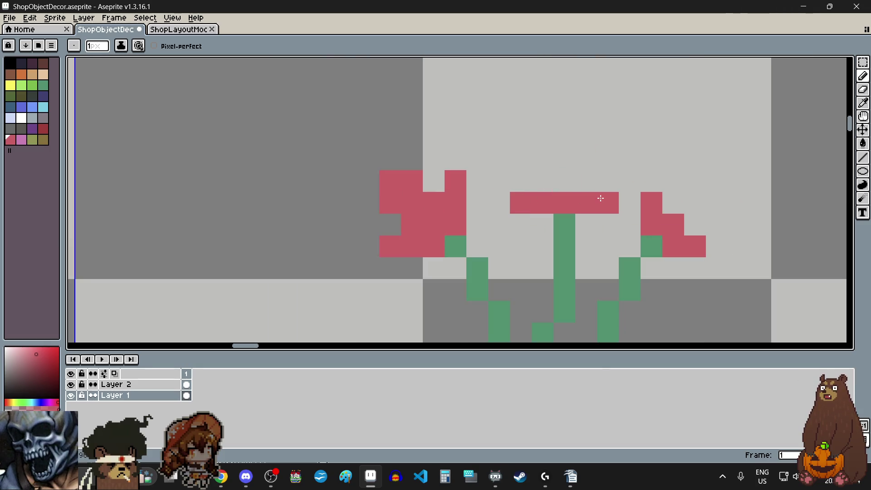
key(ctrl+z)
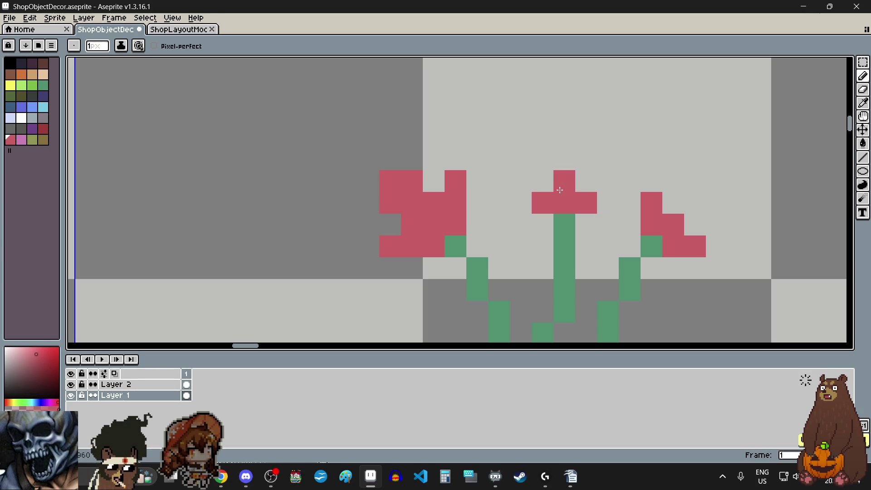
Step: Shape the centre bloom's petal tips and top row in pink, adding a pixel atop it
click(521, 181)
click(607, 181)
click(546, 183)
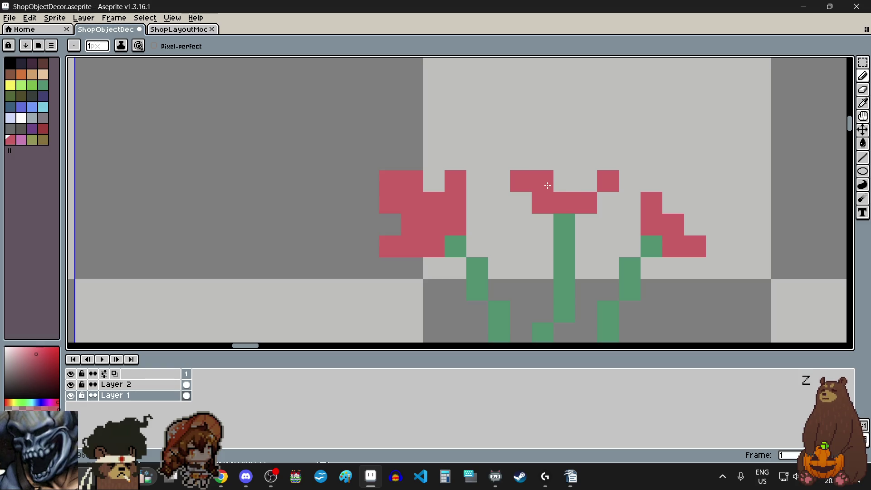
click(580, 182)
click(507, 159)
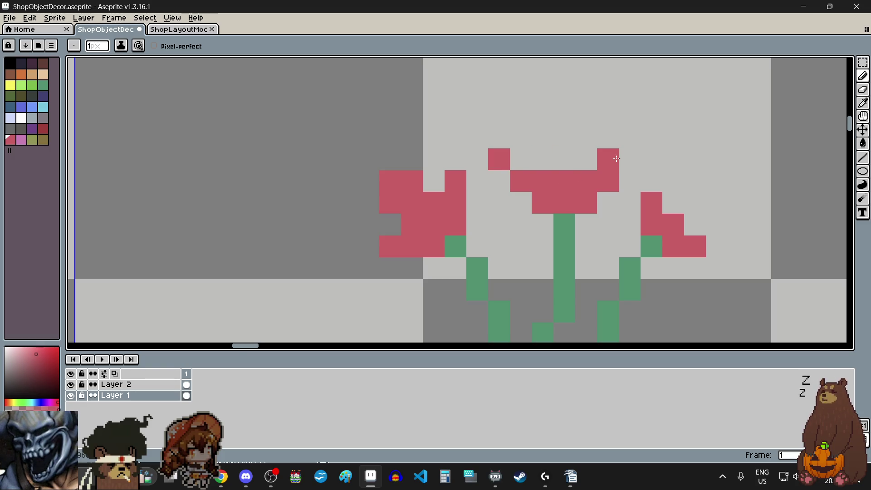
click(629, 159)
click(543, 159)
click(589, 156)
click(546, 133)
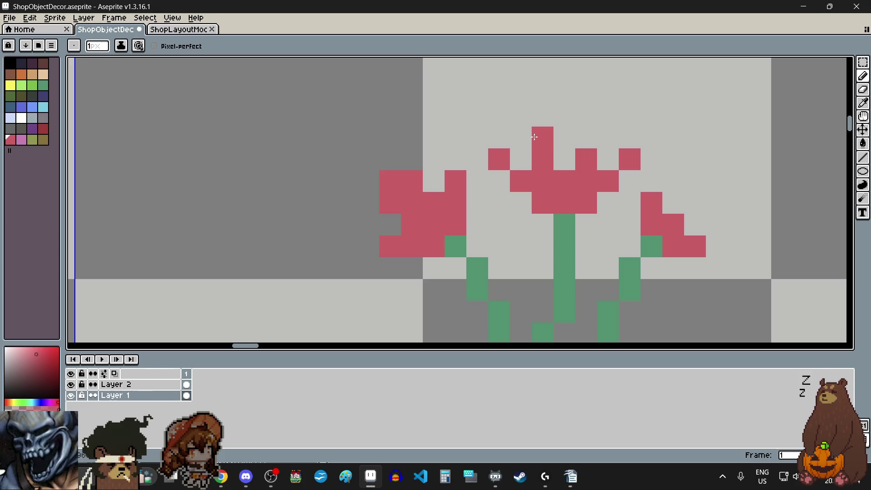
Step: Fill more petal pixels on the centre tulip and add a fourth point to its top
click(522, 167)
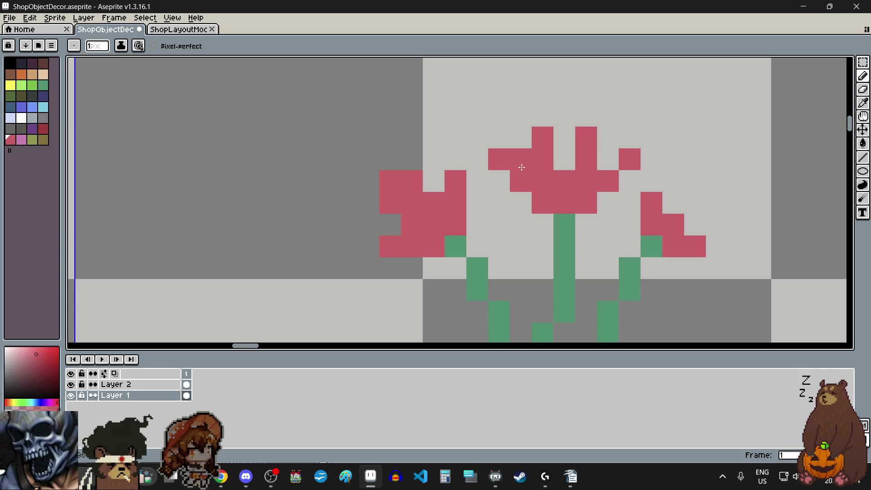
click(599, 159)
click(564, 160)
click(508, 146)
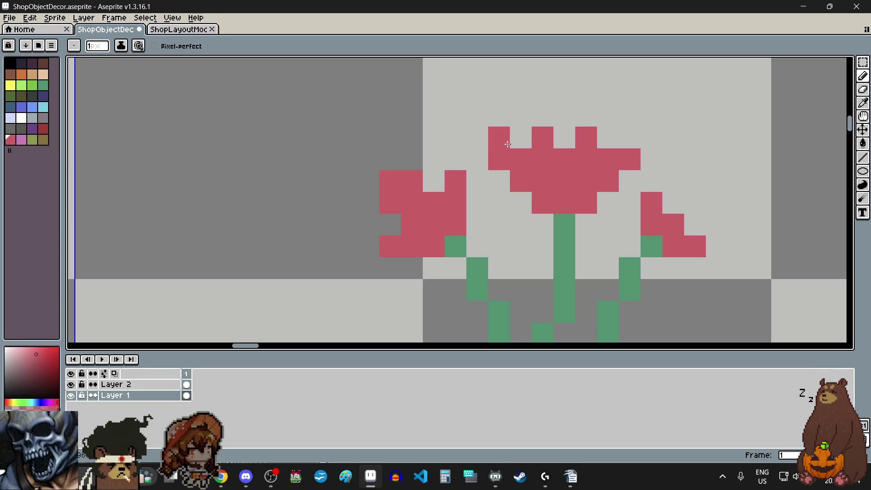
click(629, 137)
scroll(557, 200, down, 3)
click(576, 228)
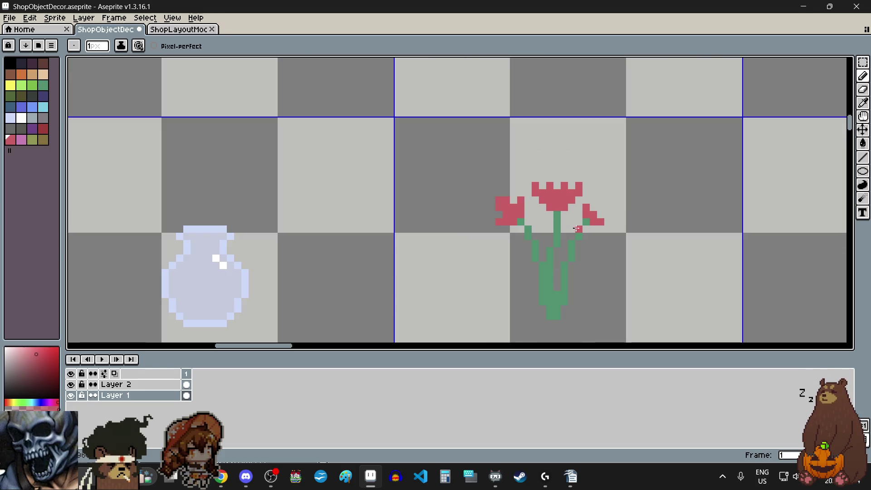
scroll(586, 229, up, 3)
scroll(576, 231, down, 2)
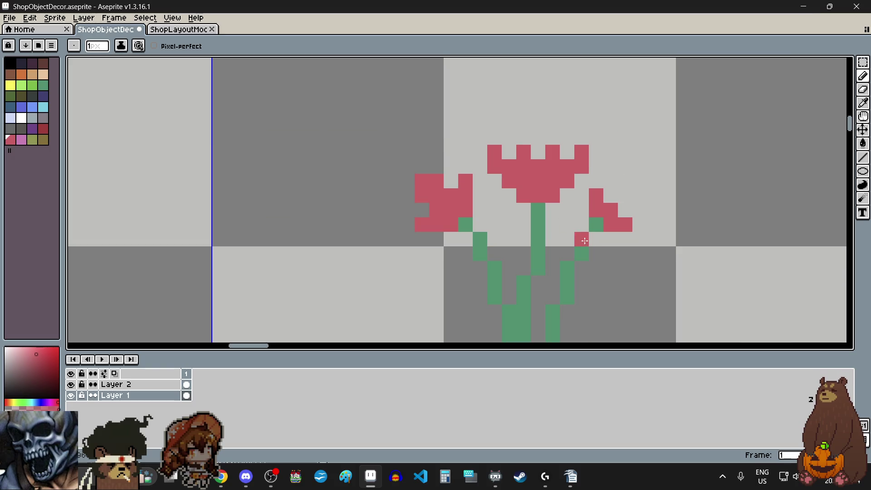
scroll(648, 194, up, 1)
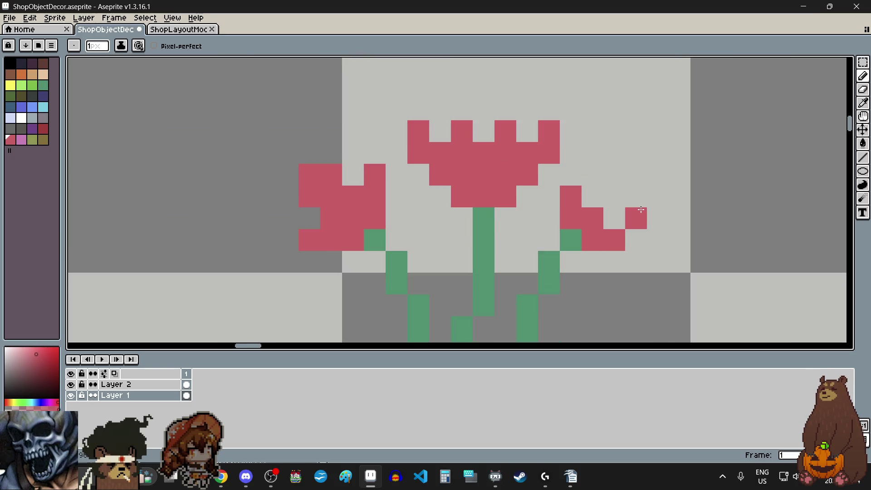
Step: Fill out the right tulip's petal block, add a top point, and close the centre petal gap
mouse_move(617, 217)
mouse_down()
mouse_move(595, 198)
mouse_move(610, 196)
mouse_up()
click(636, 235)
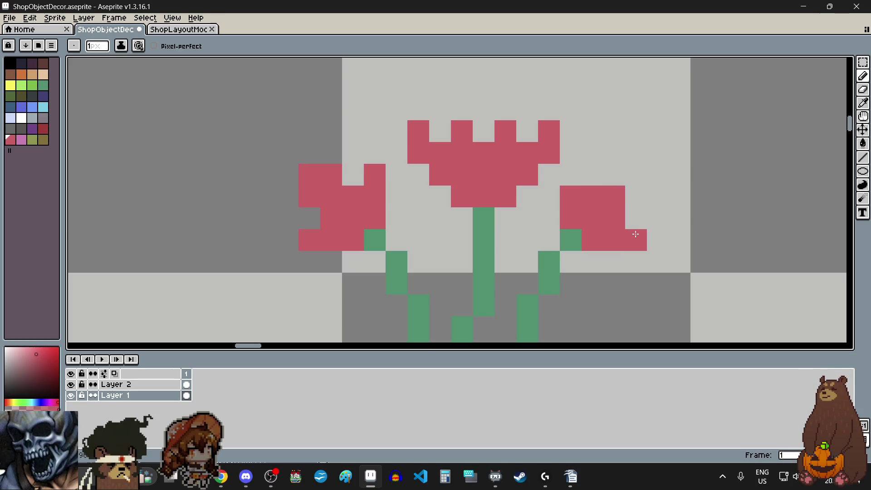
click(614, 175)
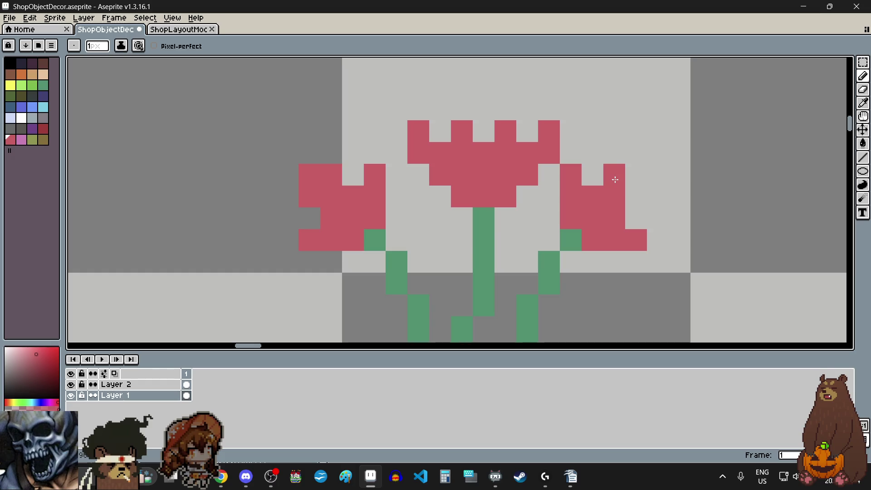
scroll(585, 199, down, 4)
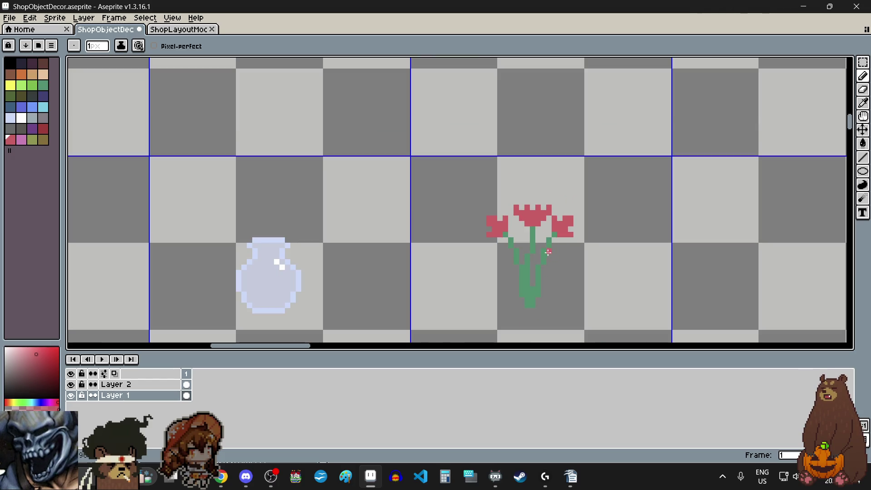
scroll(533, 196, up, 2)
scroll(533, 196, up, 2)
click(502, 183)
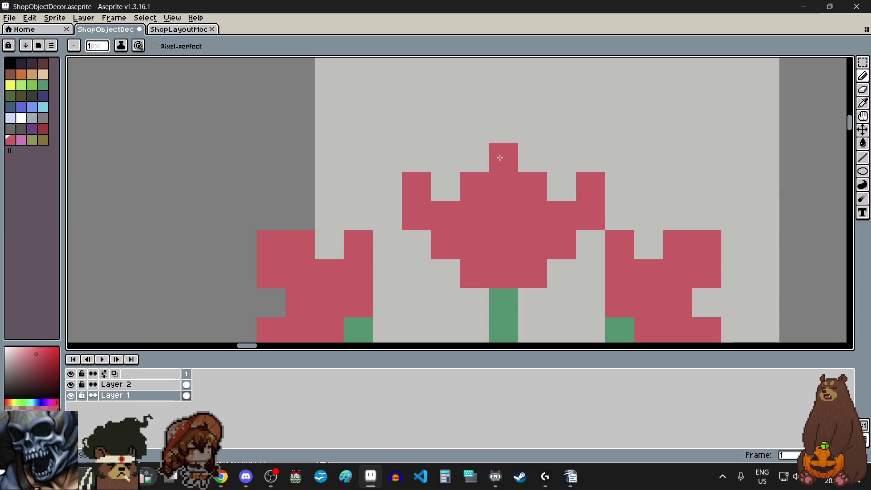
scroll(567, 218, down, 3)
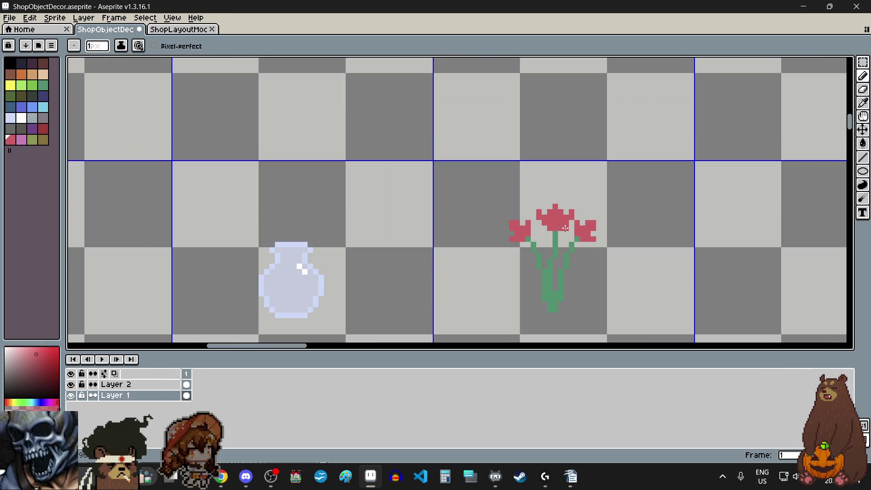
scroll(565, 228, down, 1)
scroll(558, 217, up, 3)
scroll(590, 172, up, 3)
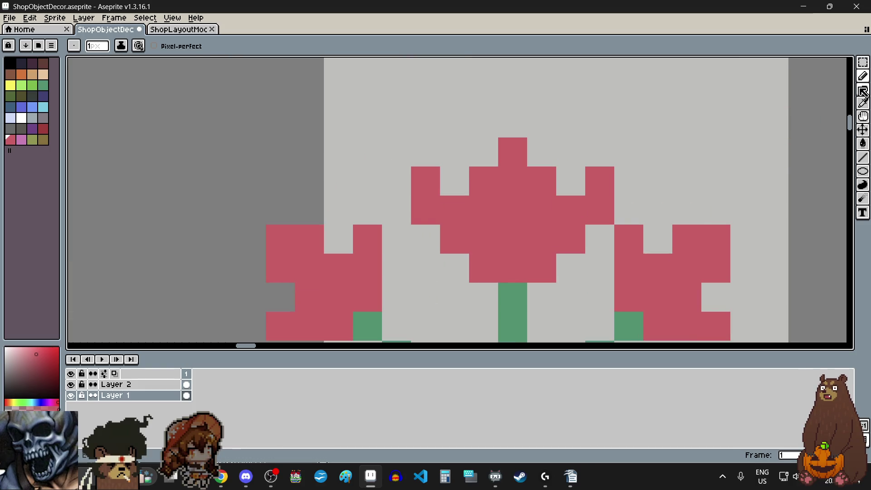
Step: Erase the stray petal pixels around the centre tulip with the Eraser
click(863, 91)
click(599, 210)
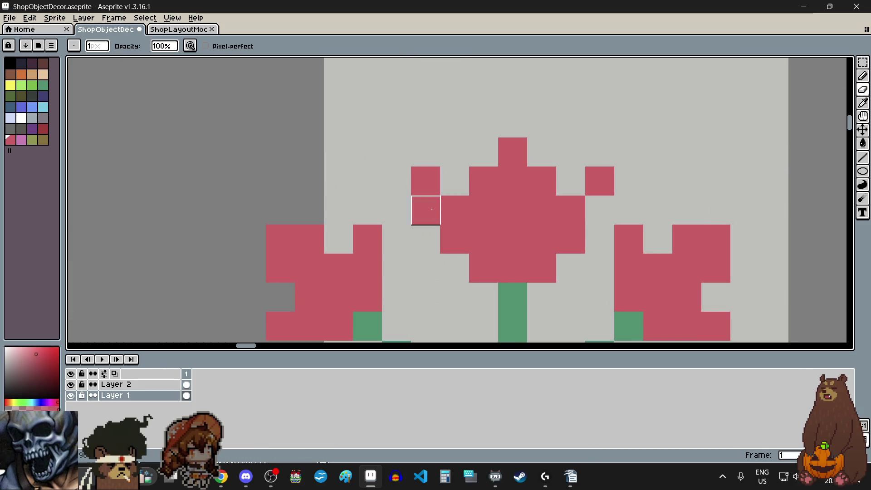
click(432, 209)
scroll(540, 204, down, 5)
scroll(526, 236, down, 1)
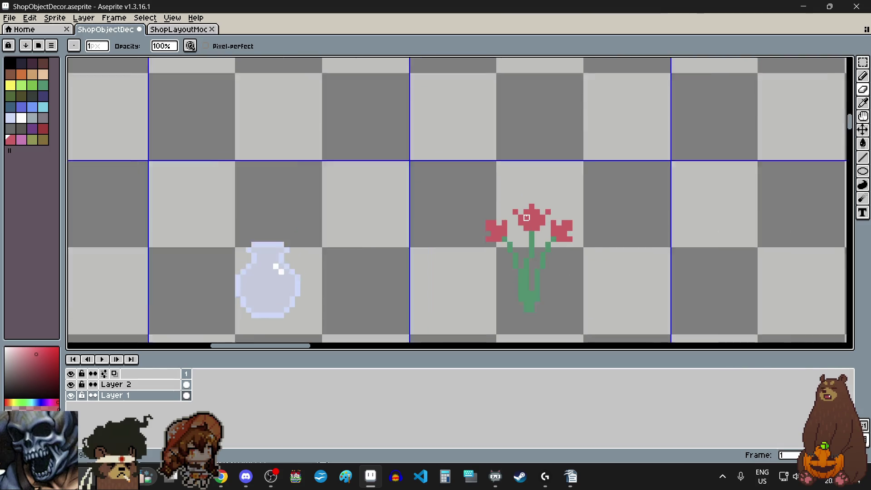
scroll(533, 217, up, 1)
scroll(555, 240, up, 1)
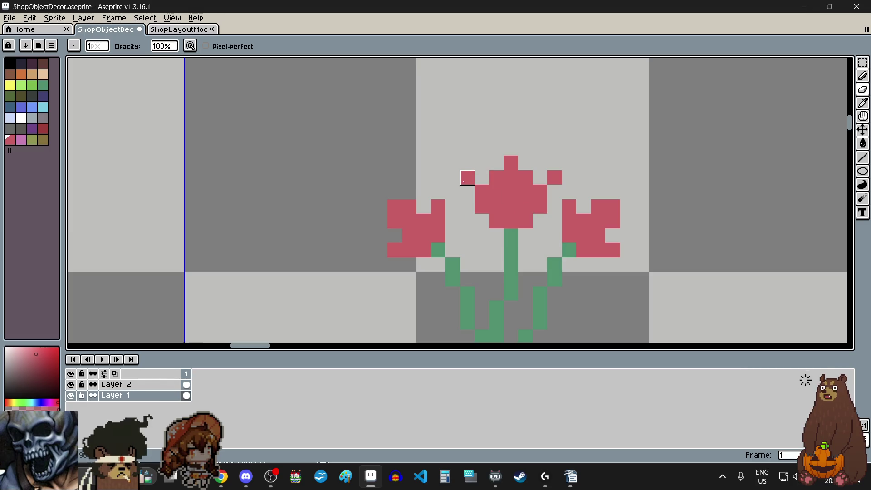
scroll(595, 261, down, 5)
scroll(593, 266, up, 5)
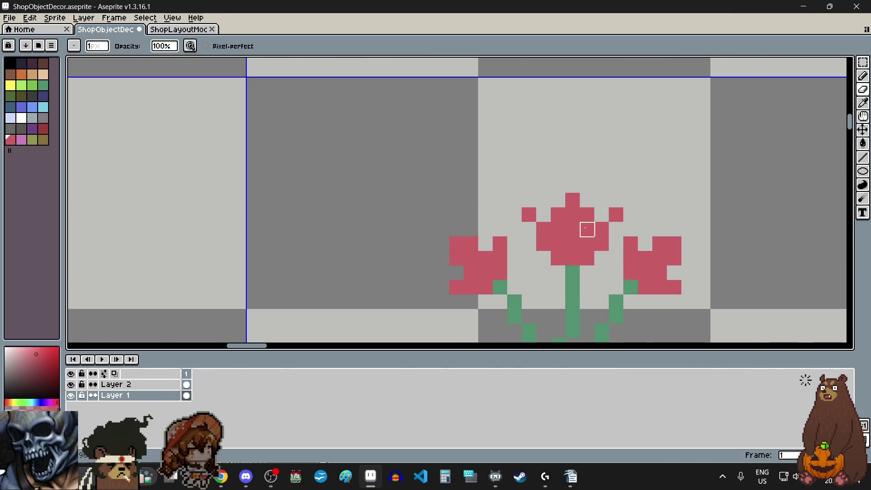
scroll(529, 215, down, 1)
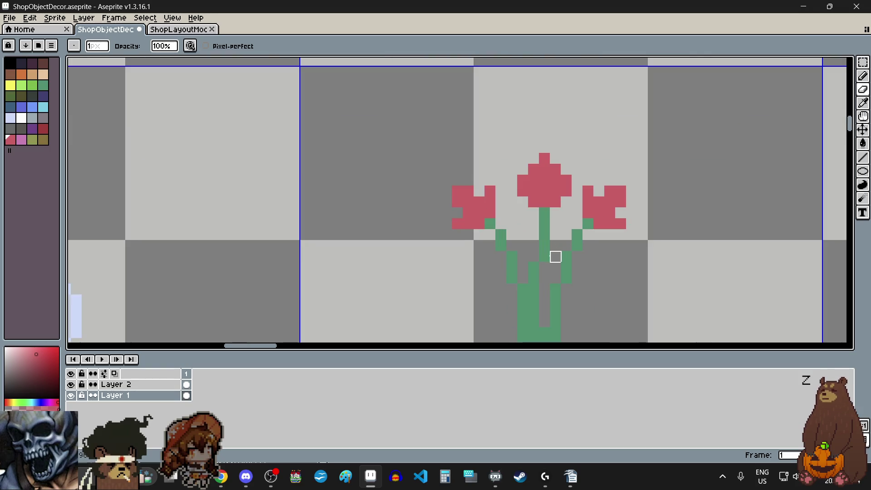
Step: Pick the dark red swatch and shade the centre tulip's petals with the Pencil
click(44, 129)
scroll(556, 204, up, 3)
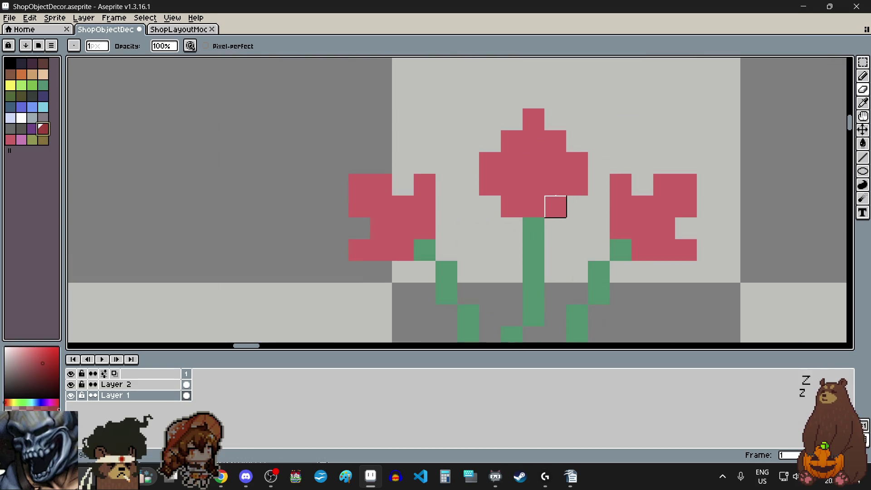
click(862, 75)
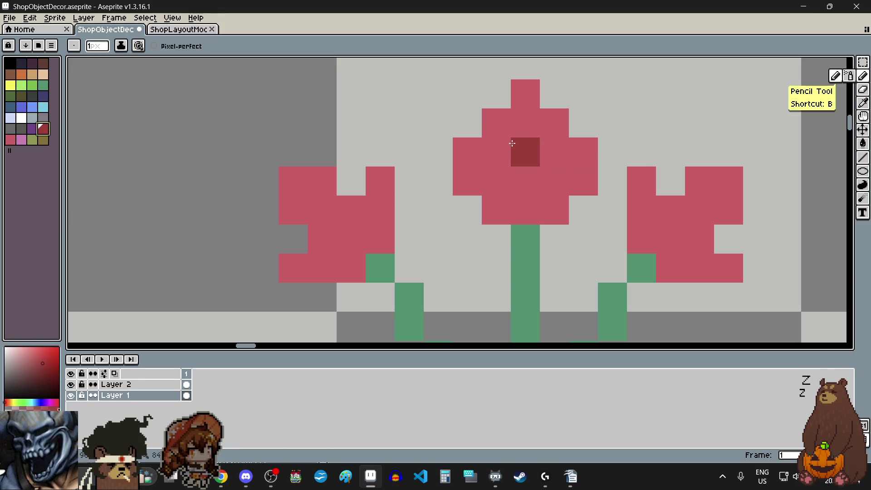
click(525, 152)
click(551, 182)
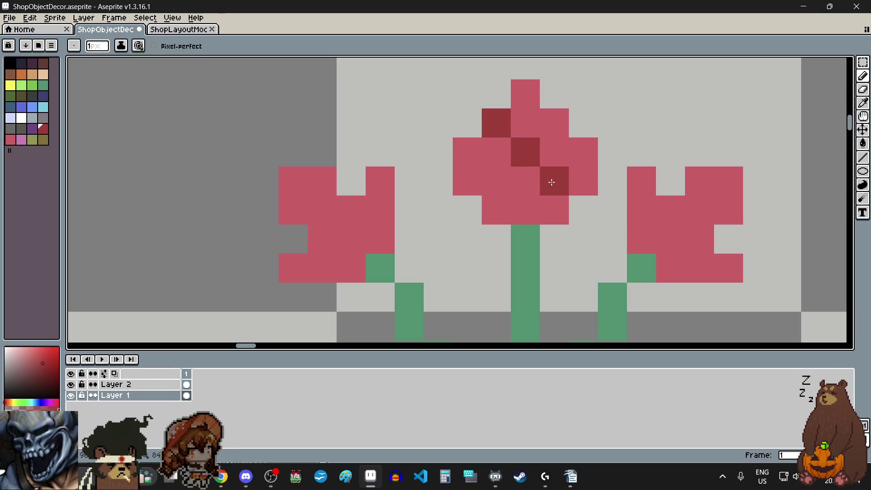
scroll(551, 182, down, 4)
click(530, 269)
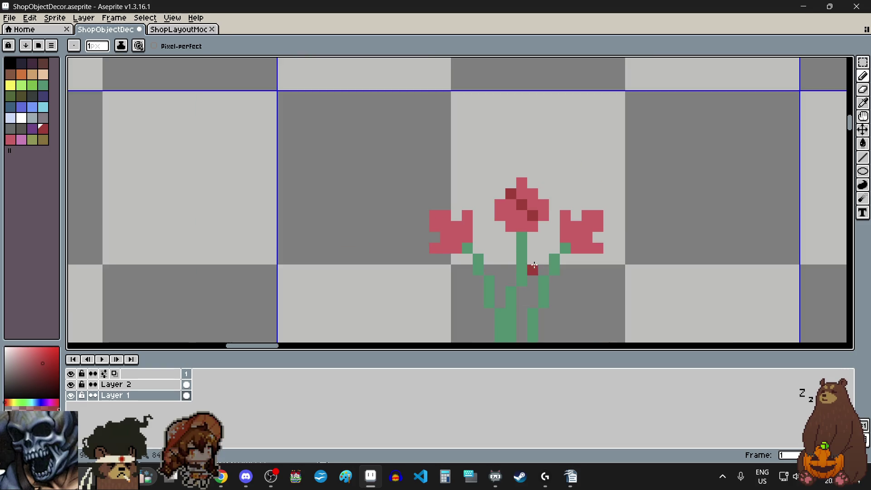
scroll(529, 268, down, 4)
scroll(528, 256, up, 7)
click(492, 205)
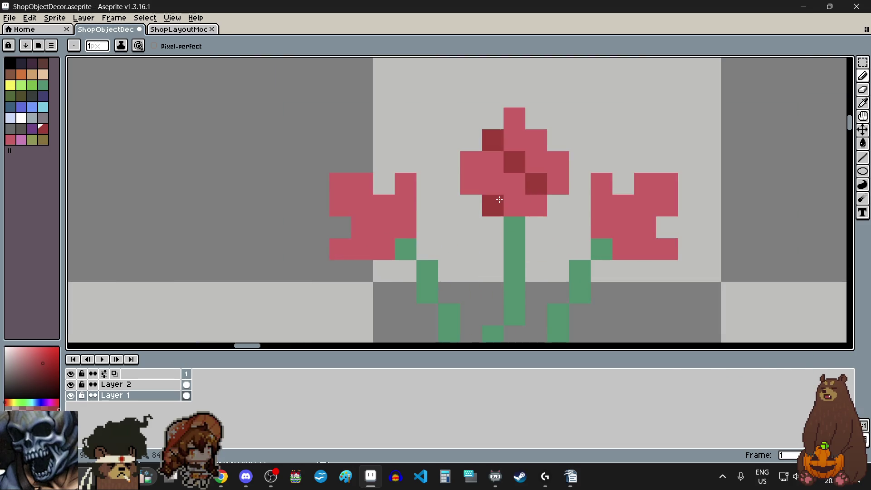
click(472, 183)
scroll(559, 269, down, 4)
scroll(562, 258, up, 3)
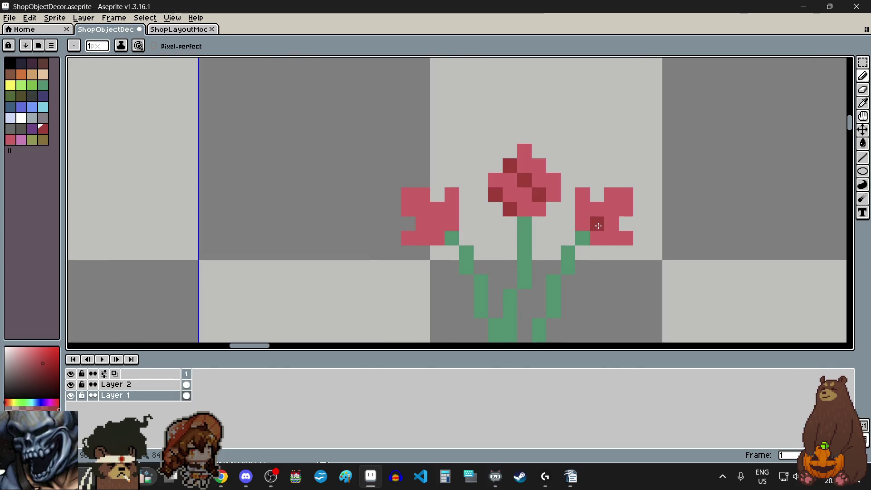
Step: Add dark-red shading pixels to the left and right tulips' petals
click(423, 209)
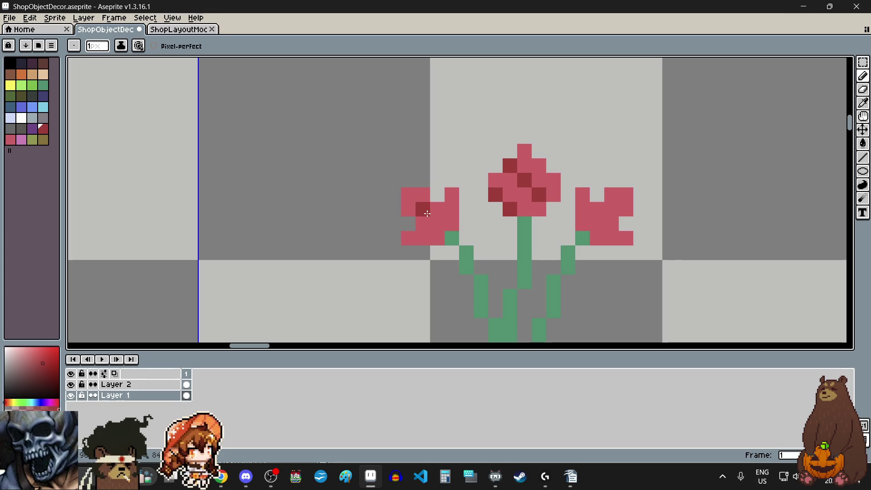
click(596, 224)
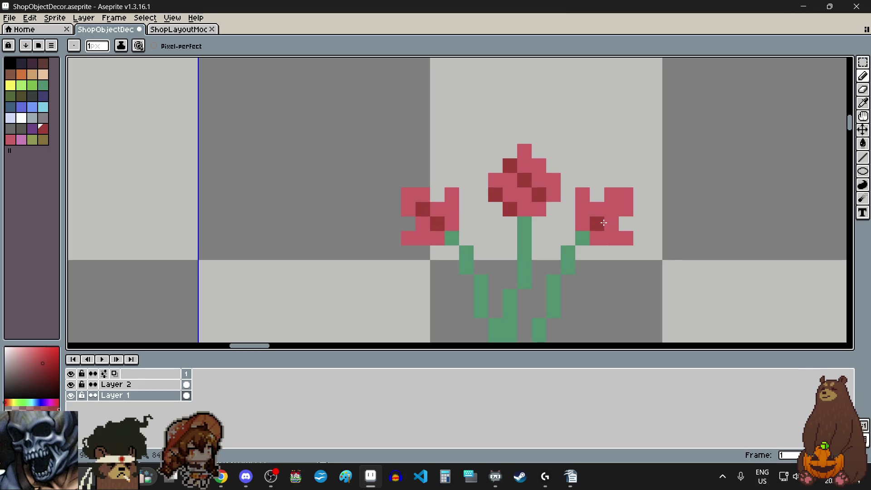
click(611, 209)
scroll(570, 264, down, 4)
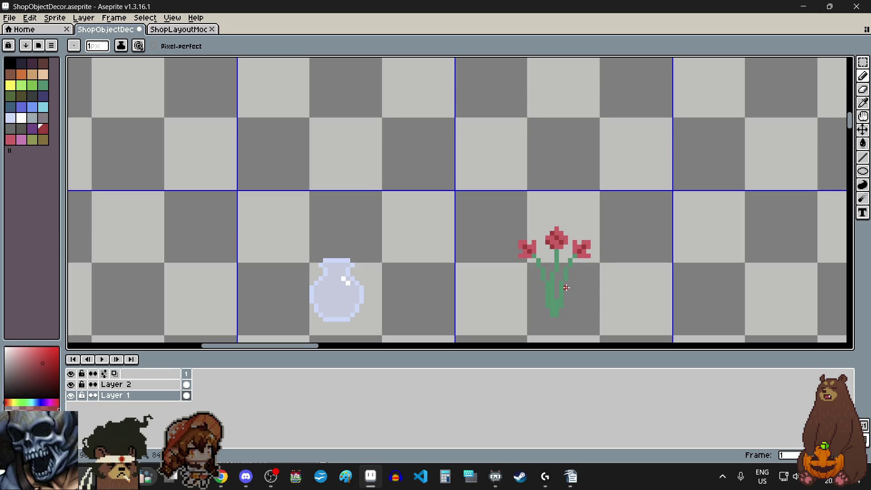
scroll(571, 264, down, 2)
scroll(567, 287, up, 2)
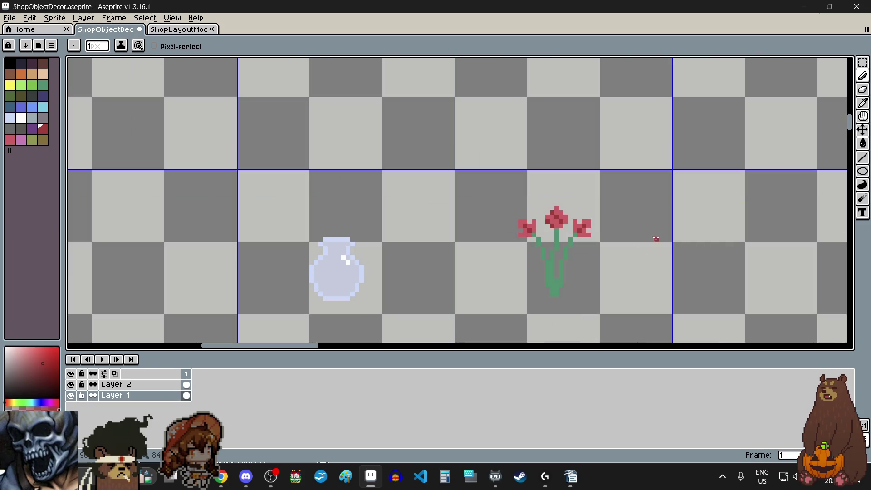
scroll(578, 271, up, 1)
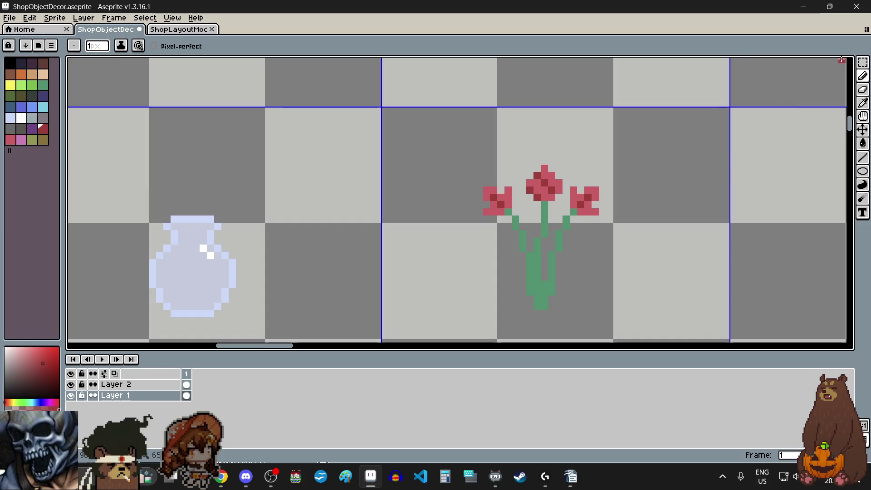
Step: Marquee-select the tulip bouquet, drag it up and slightly right, and commit the move
click(863, 63)
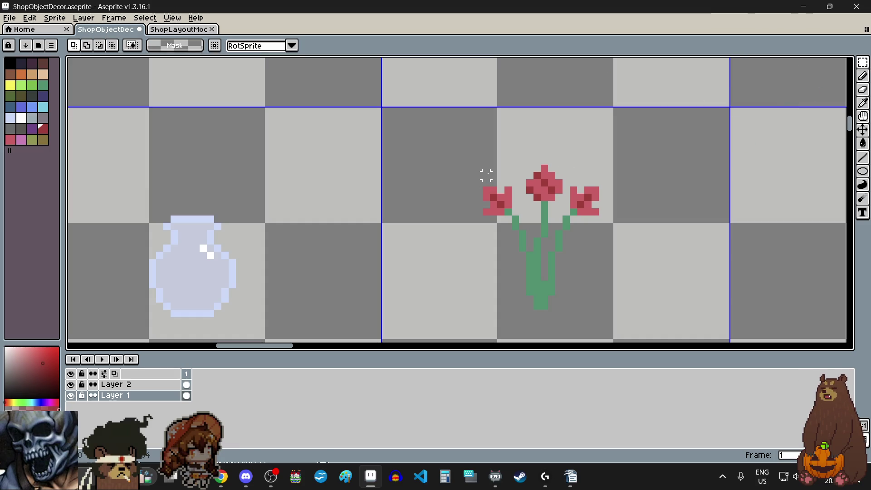
drag(486, 168, 601, 312)
mouse_move(554, 282)
mouse_down()
mouse_move(553, 254)
mouse_move(563, 249)
mouse_move(560, 214)
mouse_up()
click(464, 234)
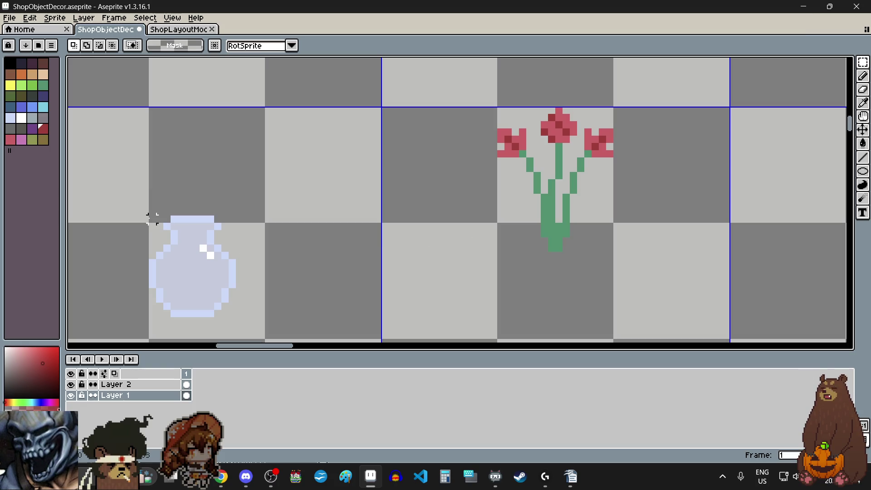
Step: Sample the stem green with the eyedropper and place green pixels beside the stem, undoing strays
key(i)
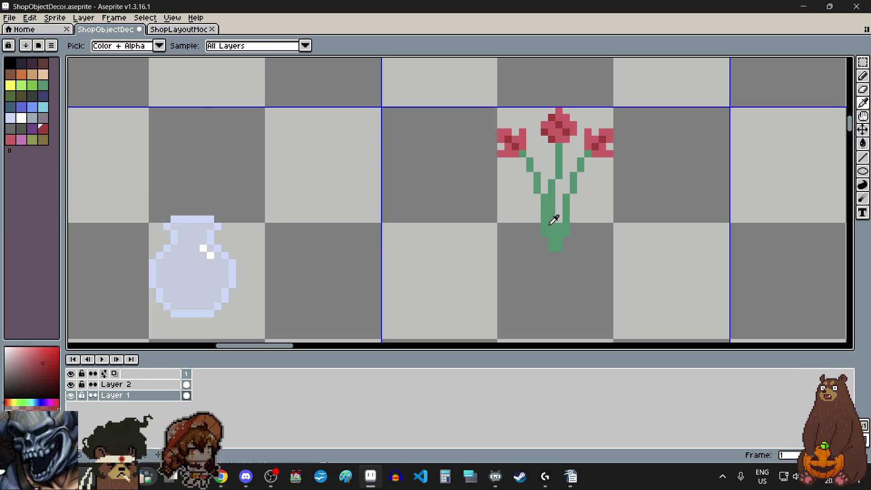
click(553, 218)
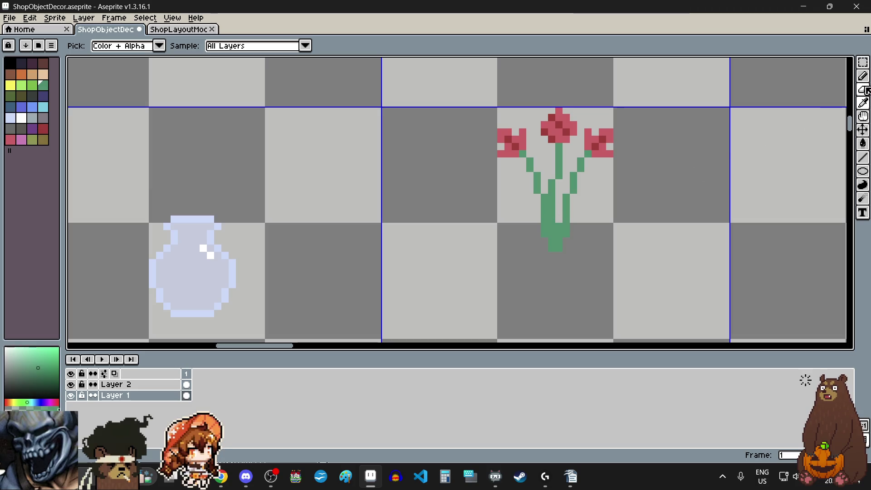
key(b)
click(528, 217)
scroll(528, 217, up, 3)
key(ctrl+z)
click(557, 194)
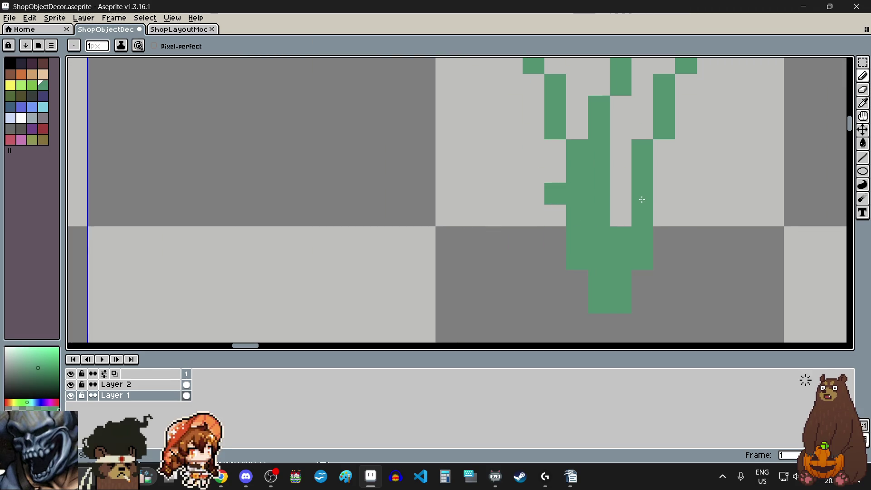
click(683, 200)
scroll(683, 200, down, 1)
key(ctrl+z)
Step: Try further green pixels along the stem, undoing each misplaced one
click(682, 147)
click(682, 176)
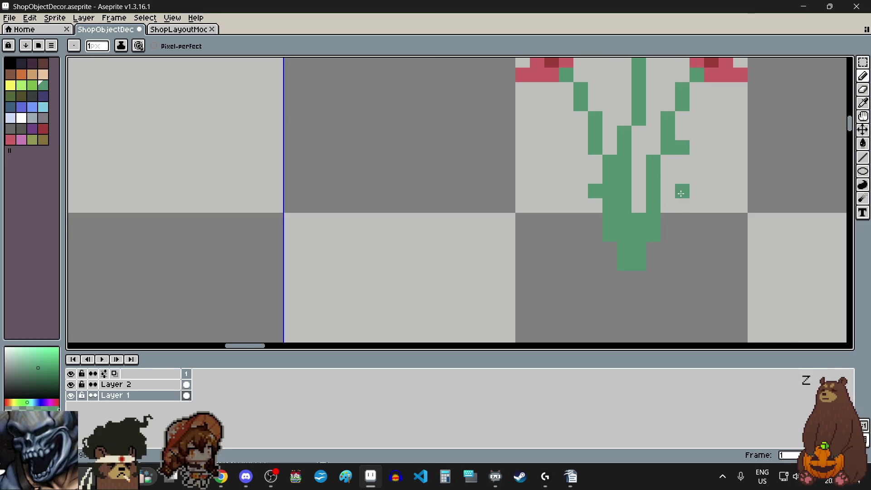
key(ctrl+z)
scroll(682, 176, down, 3)
scroll(627, 183, up, 3)
click(627, 184)
key(ctrl+z)
click(642, 173)
key(ctrl+z)
click(599, 214)
key(ctrl+z)
Step: Extend the green stem base down by two pixels
scroll(546, 245, down, 5)
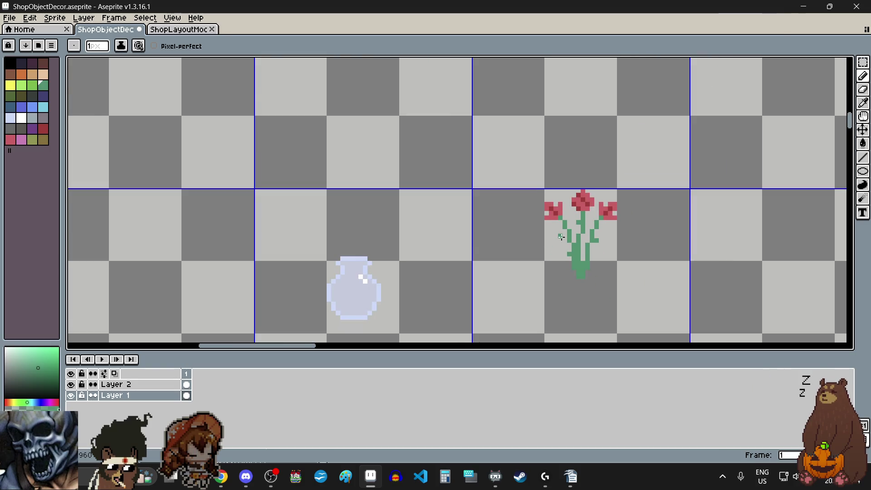
scroll(561, 237, down, 1)
scroll(577, 283, up, 3)
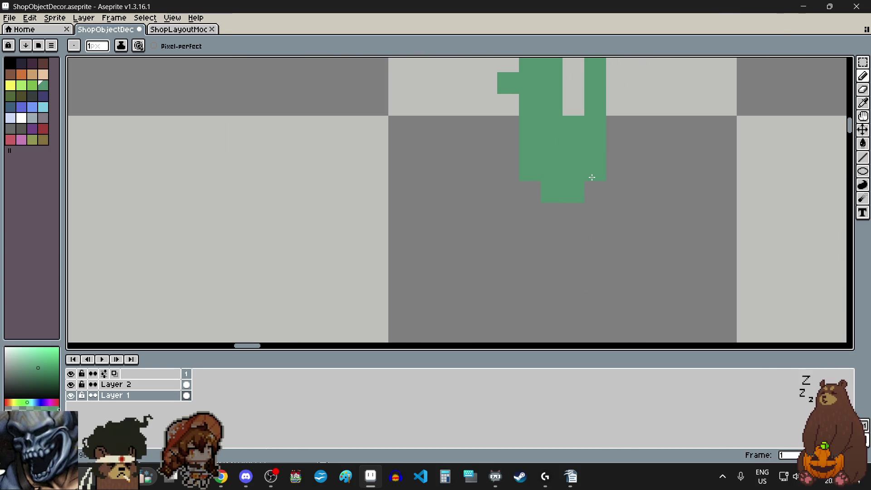
drag(553, 216, 569, 233)
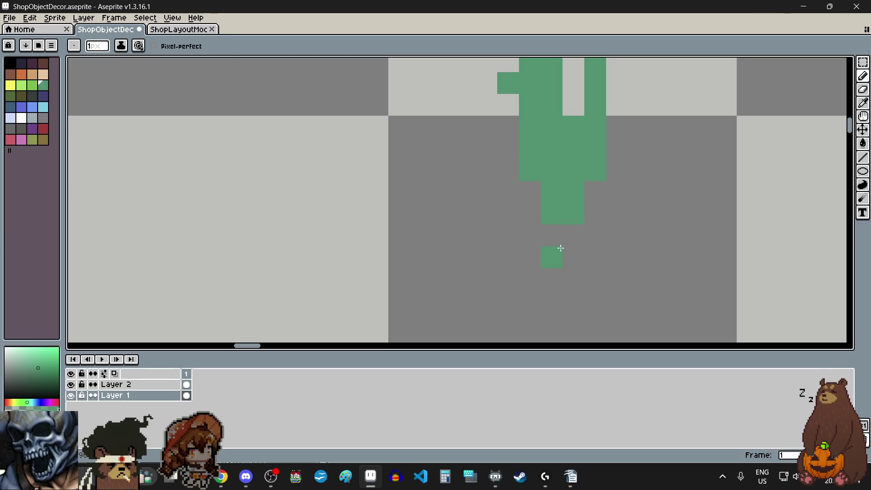
scroll(569, 238, down, 3)
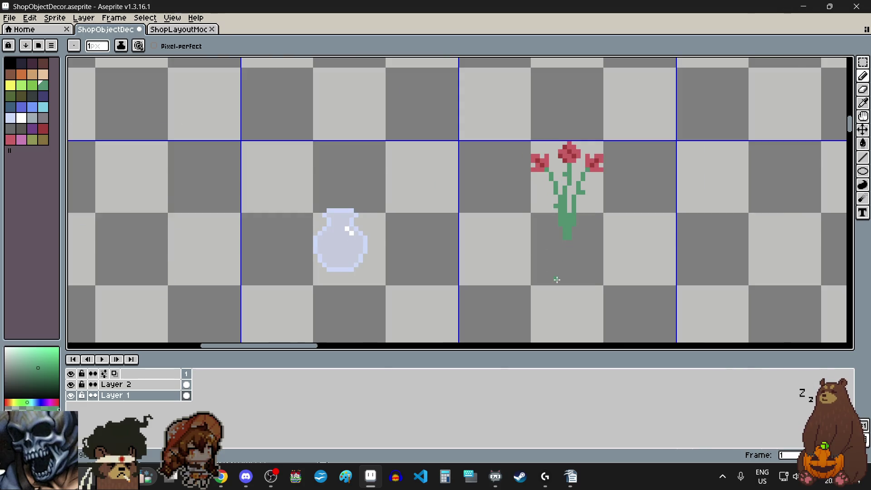
scroll(557, 280, up, 1)
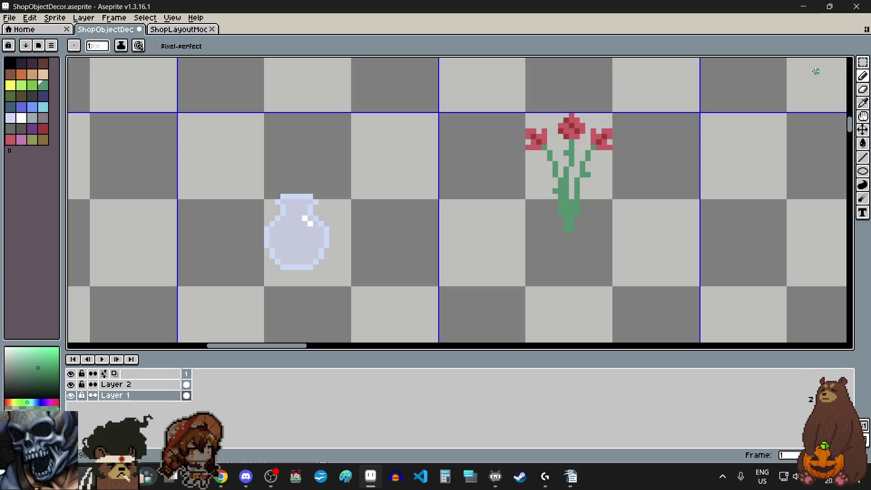
Step: Select the pale-blue vase, move it right under the tulips, and deselect with Ctrl+D
click(863, 62)
scroll(501, 113, up, 2)
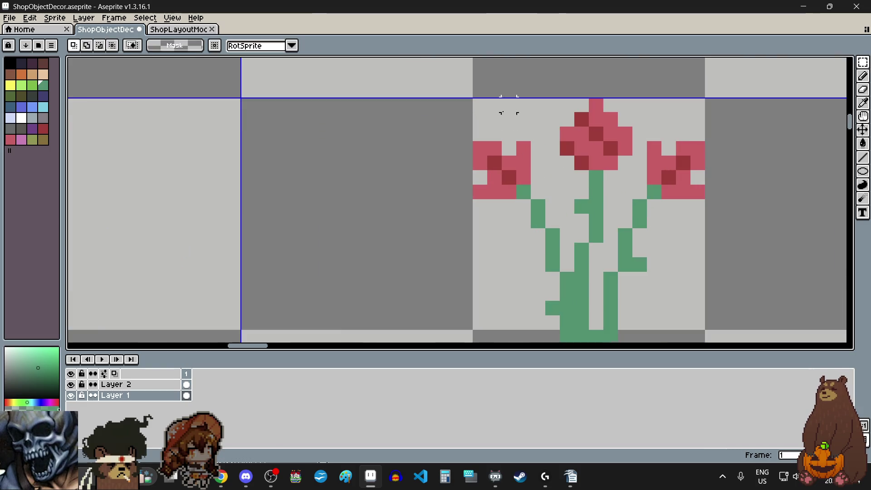
scroll(357, 179, down, 3)
scroll(262, 177, up, 2)
scroll(254, 163, up, 1)
scroll(246, 157, down, 2)
drag(245, 156, 326, 252)
mouse_move(297, 219)
mouse_down()
mouse_move(655, 237)
mouse_move(667, 223)
mouse_up()
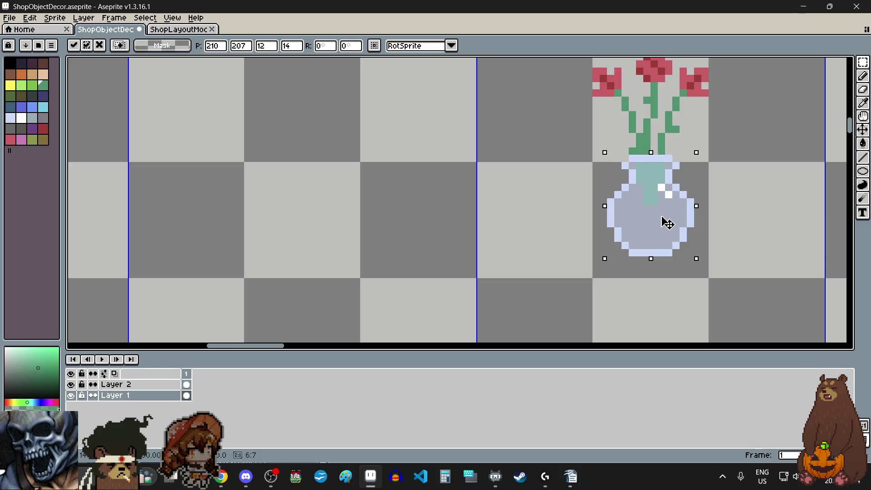
scroll(574, 238, down, 2)
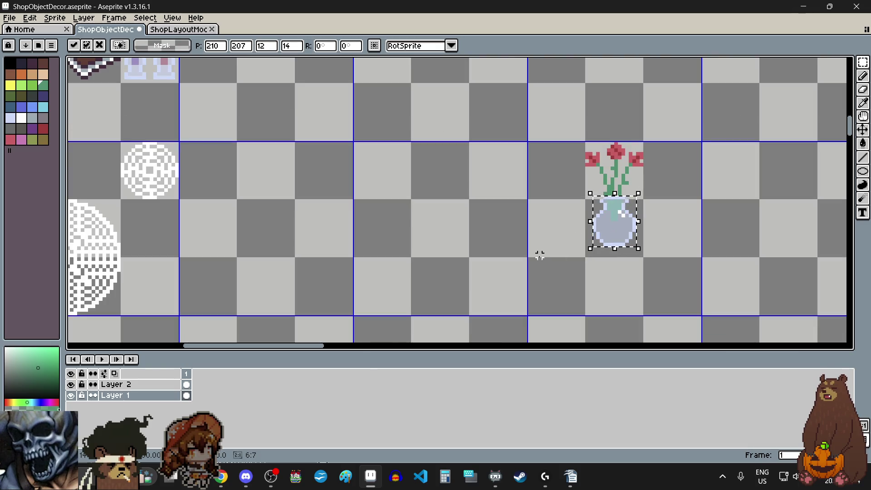
key(ctrl+d)
Step: Reselect the vase together with the tulips and nudge the vase slightly down
scroll(603, 150, up, 5)
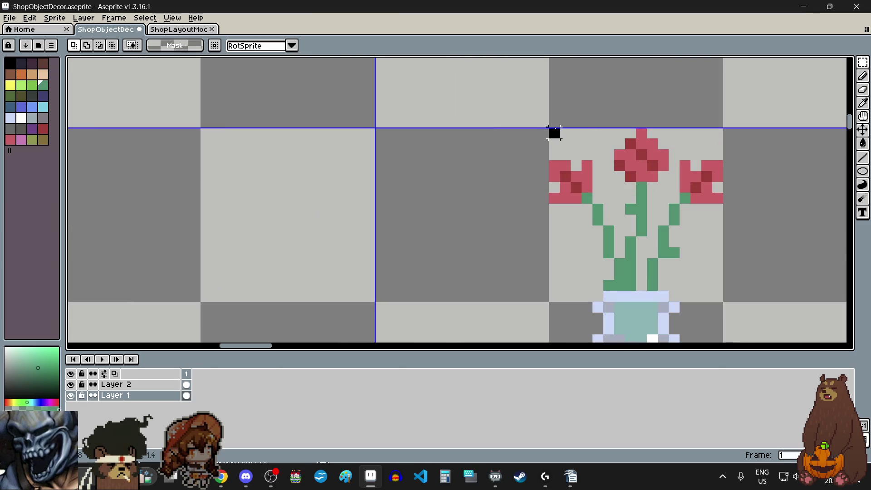
scroll(554, 132, down, 4)
scroll(565, 154, up, 1)
mouse_move(540, 98)
mouse_down()
mouse_move(631, 277)
mouse_move(599, 243)
mouse_move(612, 259)
mouse_up()
scroll(631, 278, up, 2)
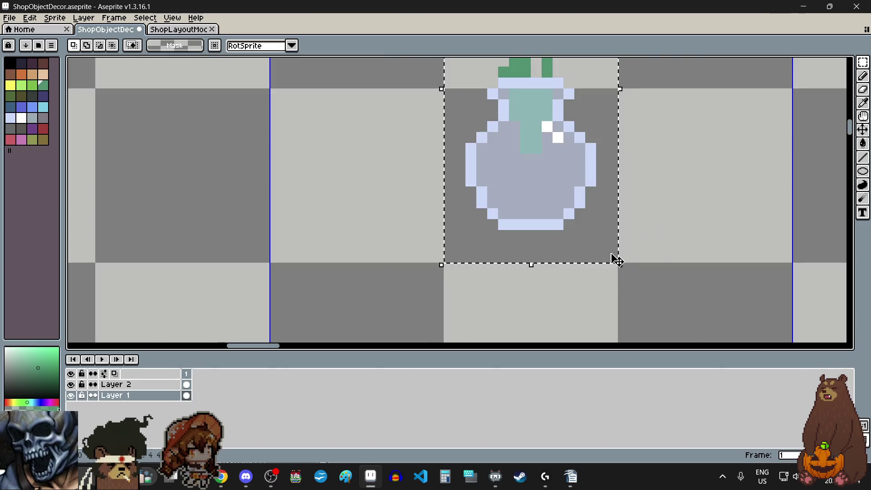
scroll(581, 179, down, 3)
drag(582, 179, 583, 189)
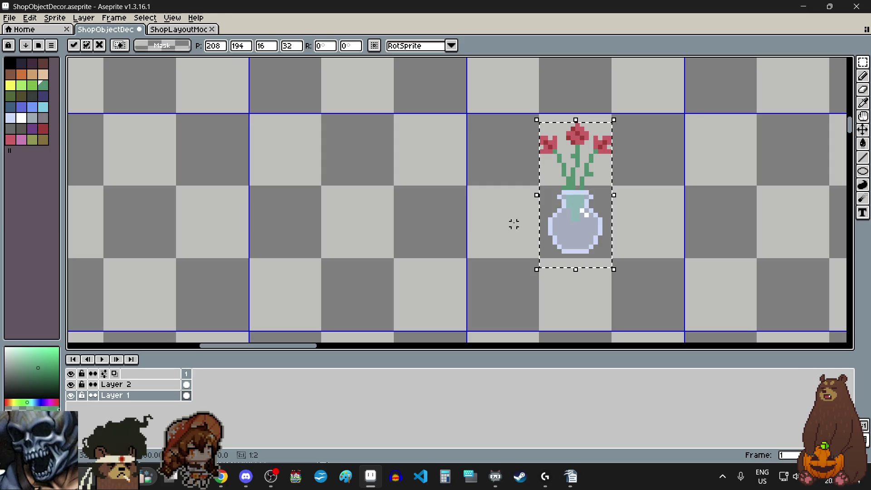
Step: Commit the vase position and scroll the canvas over to the decor row
click(477, 224)
scroll(478, 223, down, 2)
scroll(558, 225, left, 3)
scroll(678, 210, up, 1)
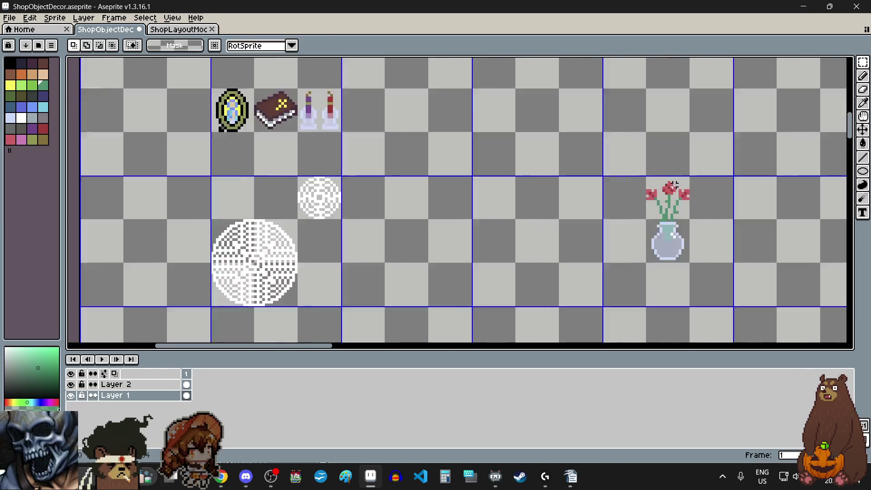
scroll(622, 169, up, 4)
scroll(519, 140, down, 3)
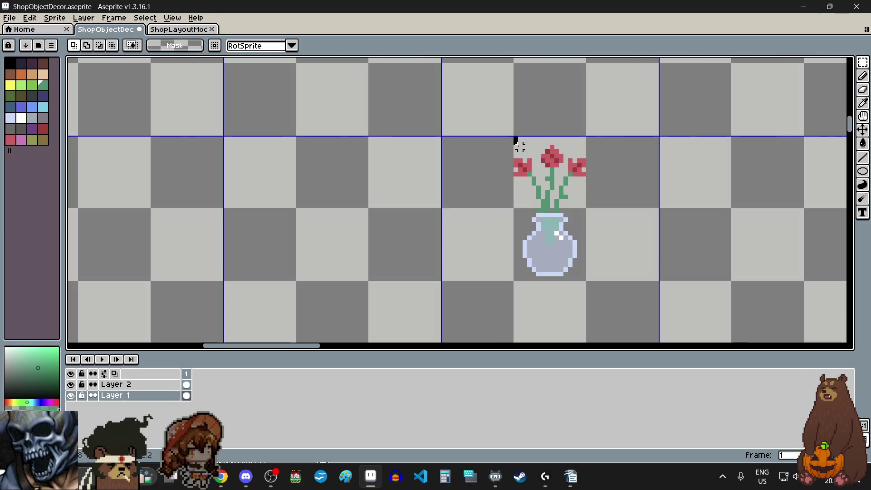
scroll(569, 285, up, 5)
scroll(570, 285, down, 5)
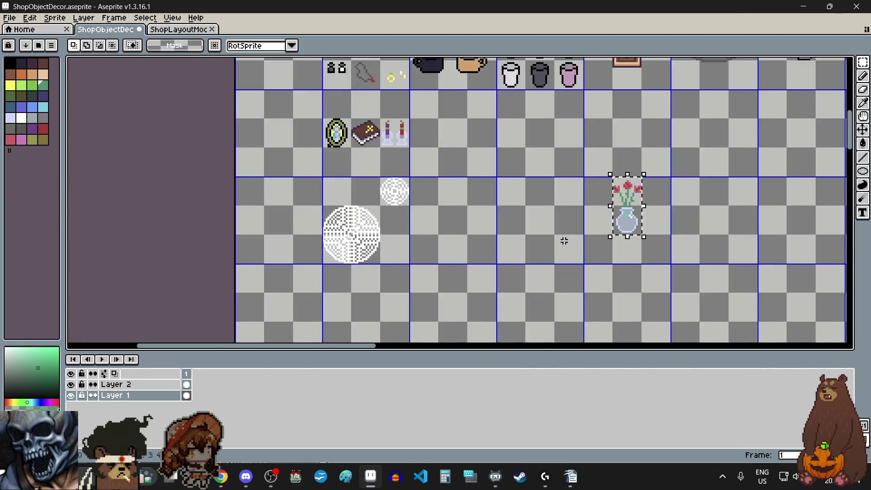
scroll(563, 241, left, 3)
Step: Drag the tulip vase up-left into the decor row beside the candles and drop it
drag(718, 224, 544, 195)
scroll(533, 199, down, 2)
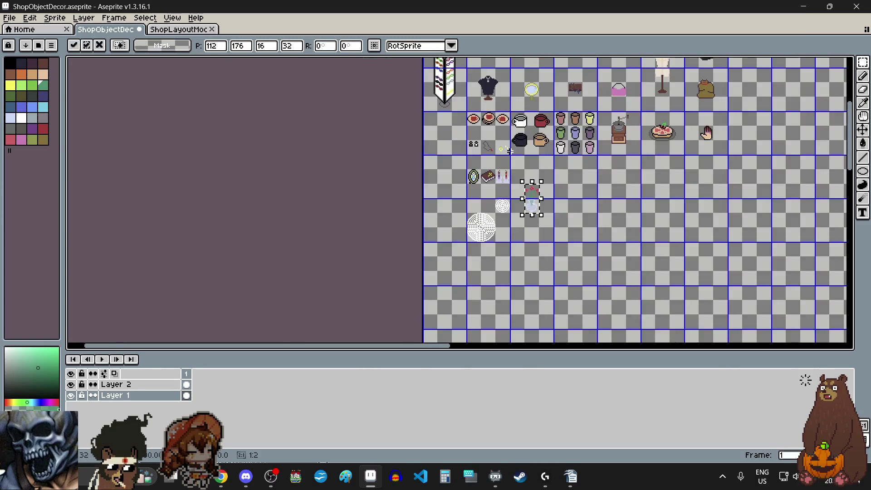
scroll(591, 278, up, 3)
drag(592, 278, 574, 211)
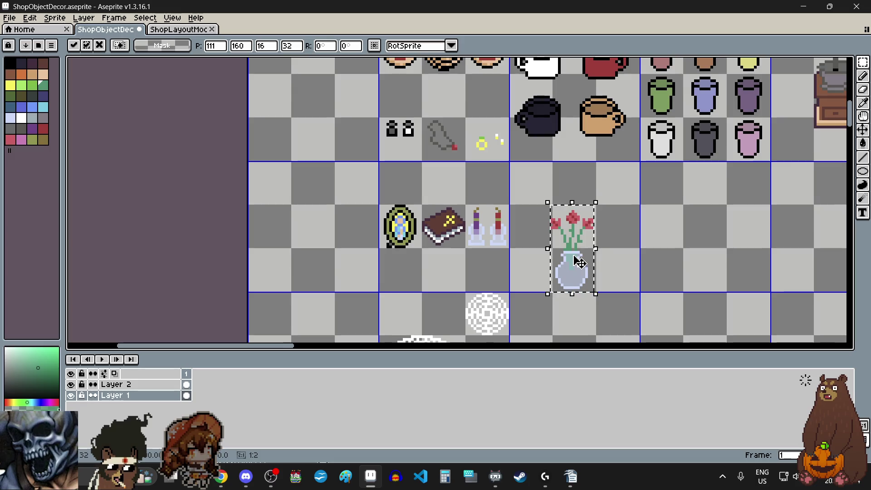
scroll(574, 211, up, 2)
click(671, 219)
scroll(653, 225, down, 5)
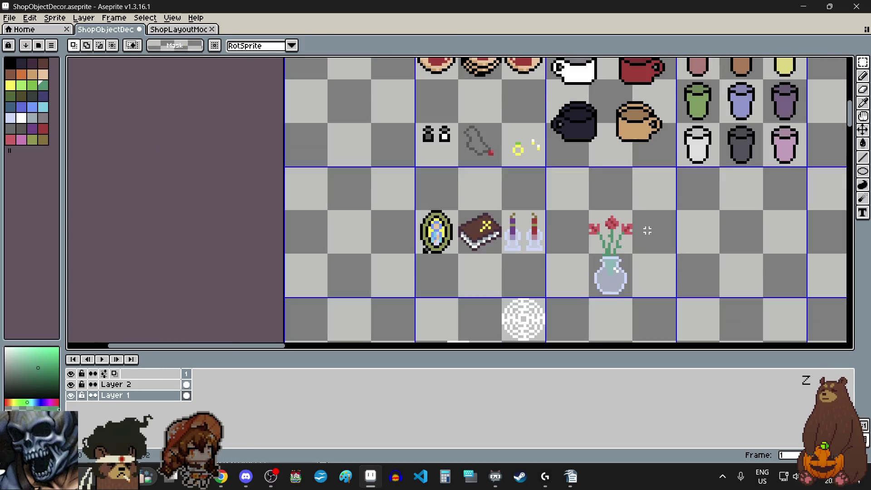
scroll(647, 230, down, 2)
scroll(667, 240, right, 3)
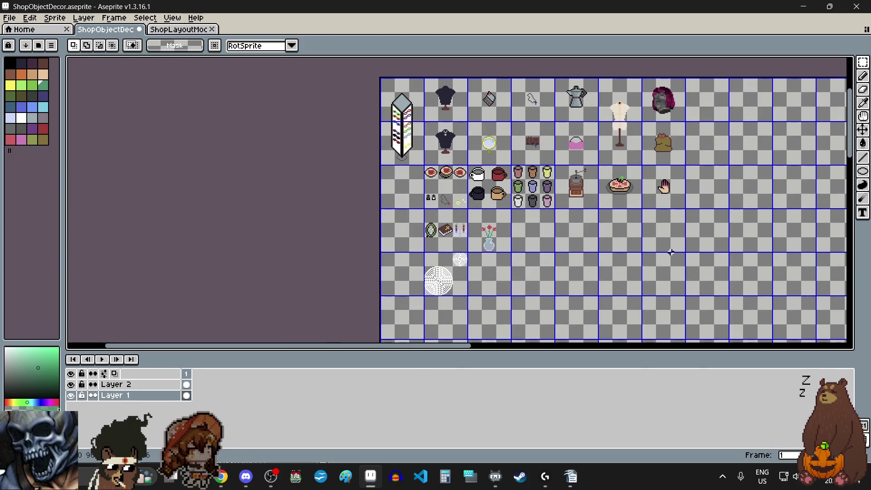
mouse_move(849, 129)
mouse_down()
mouse_move(832, 294)
mouse_move(836, 126)
mouse_up()
Step: Save the ShopObjectDecor sheet with File > Save, then show the Windows desktop
click(9, 17)
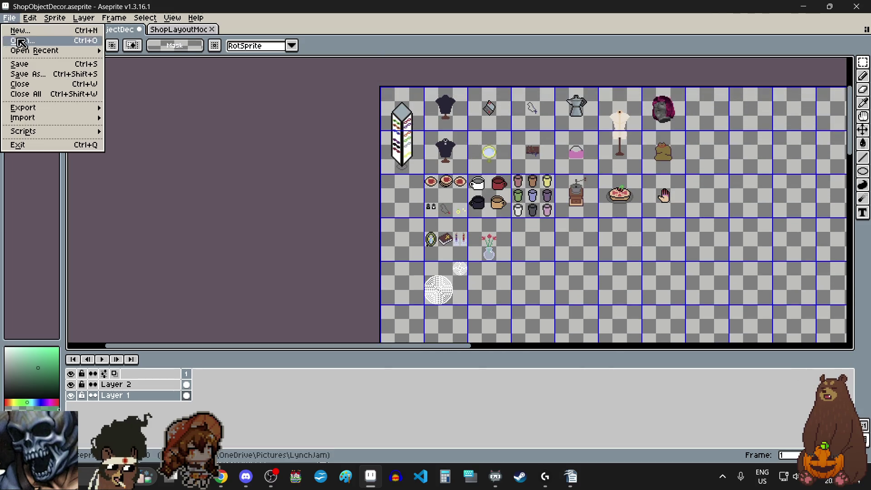
click(18, 64)
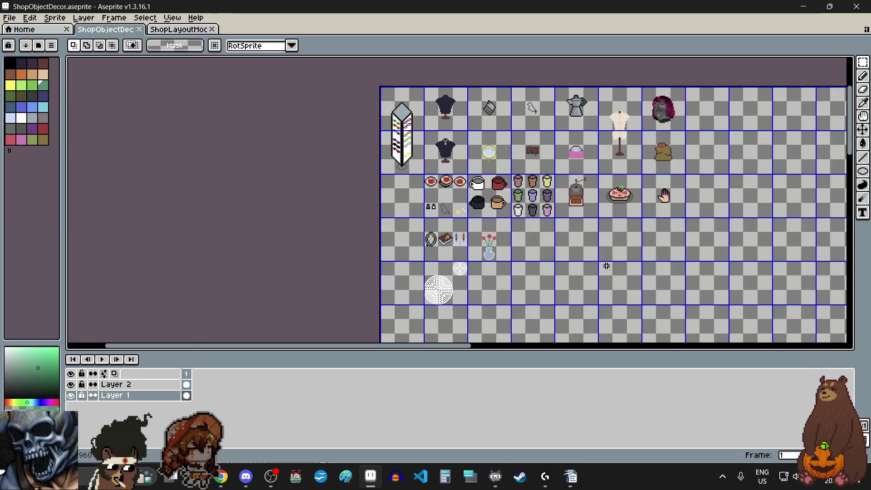
mouse_move(852, 108)
mouse_down()
mouse_move(844, 268)
mouse_move(850, 99)
mouse_up()
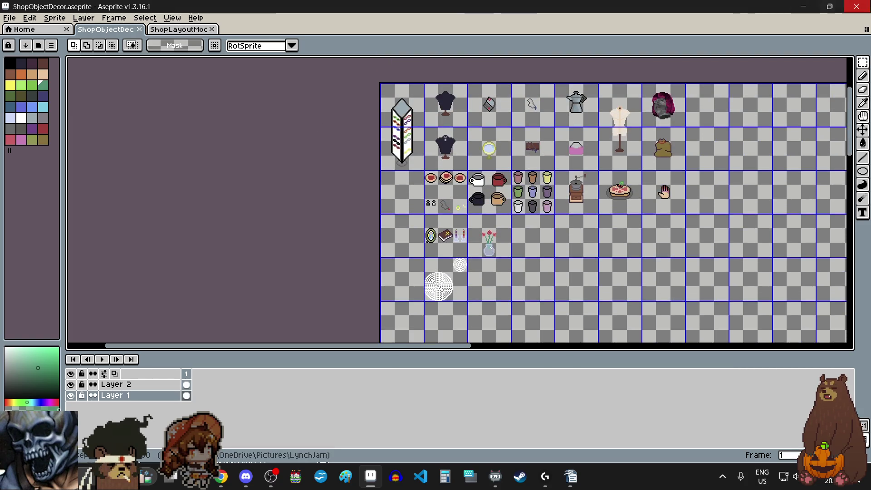
key(super+d)
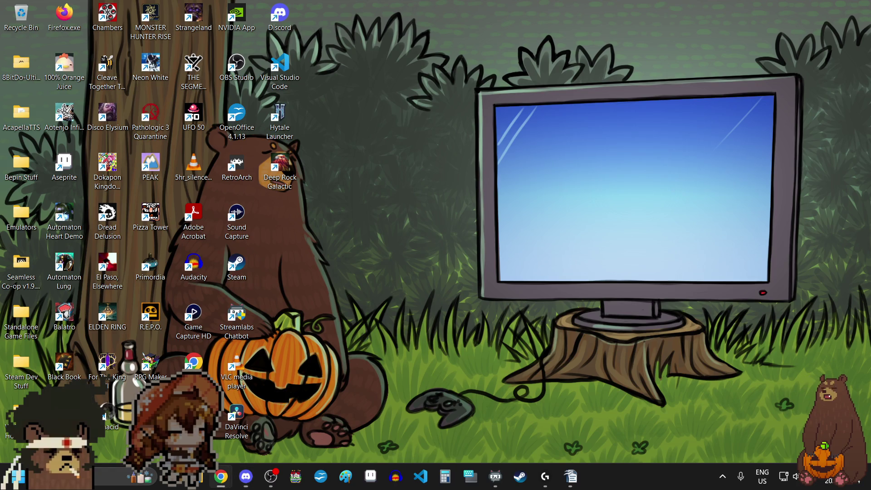
Step: Bring up the Chrome window from the taskbar and maximize it
click(220, 476)
drag(478, 96, 573, 93)
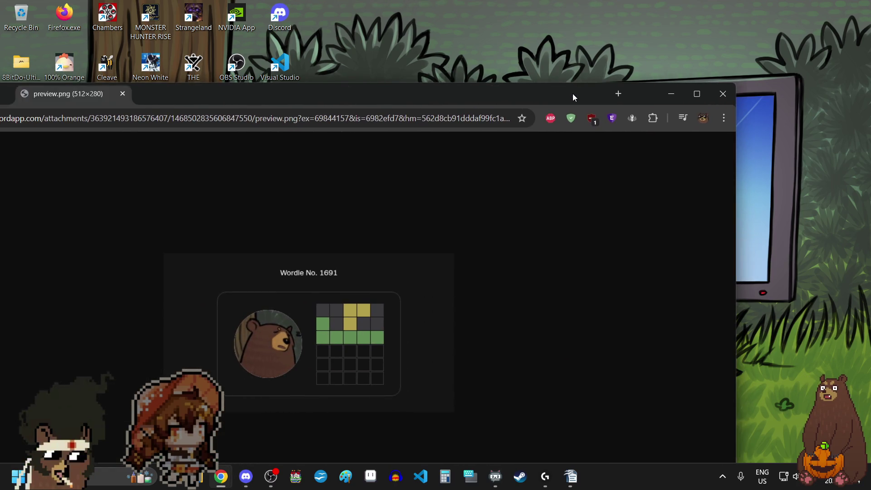
double_click(572, 93)
Step: Zoom in on the Wordle No. 1691 result image and copy it to the clipboard
click(858, 35)
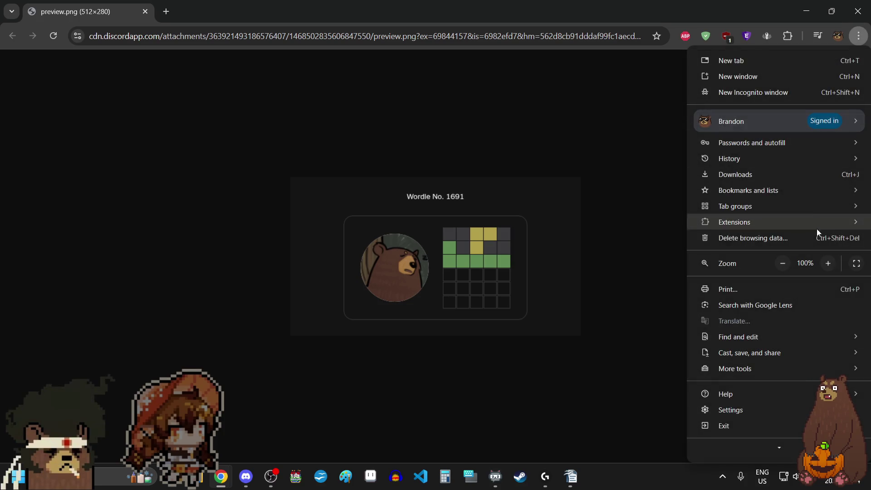
click(828, 264)
click(827, 264)
click(827, 264)
click(828, 264)
click(827, 264)
click(488, 278)
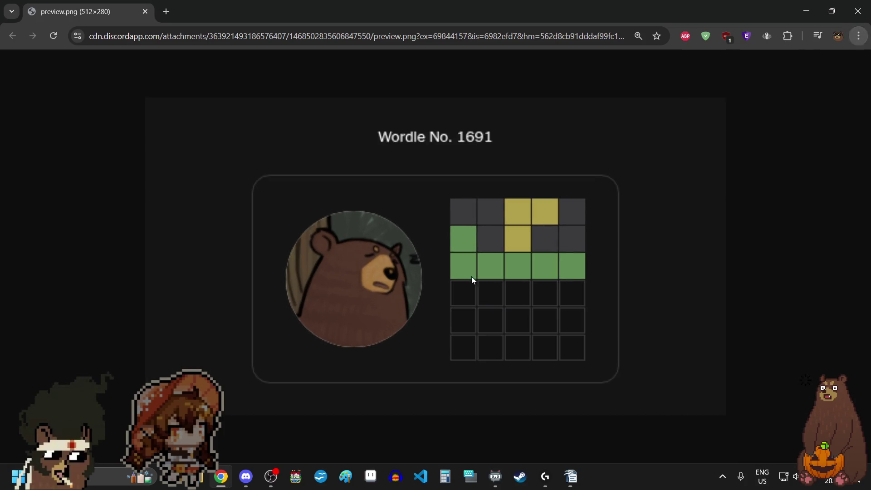
right_click(452, 262)
click(499, 309)
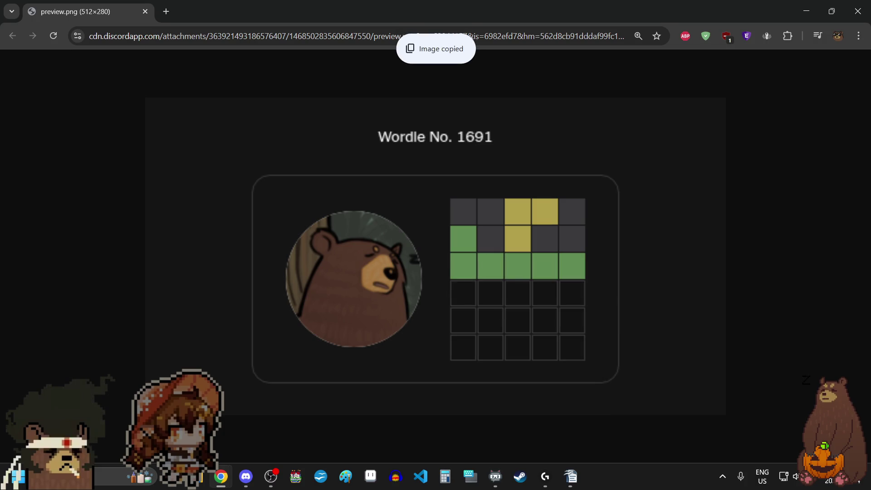